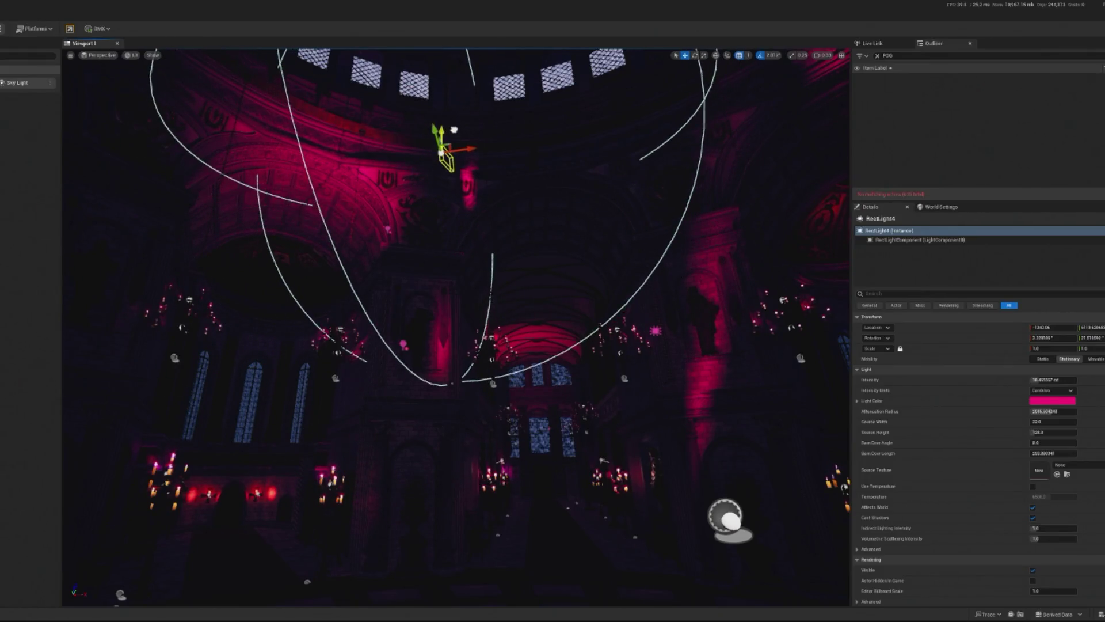
Tilt RectLight4 to a new angle and set its attenuation radius to about 4157.
{"action": "key", "text": "f"}
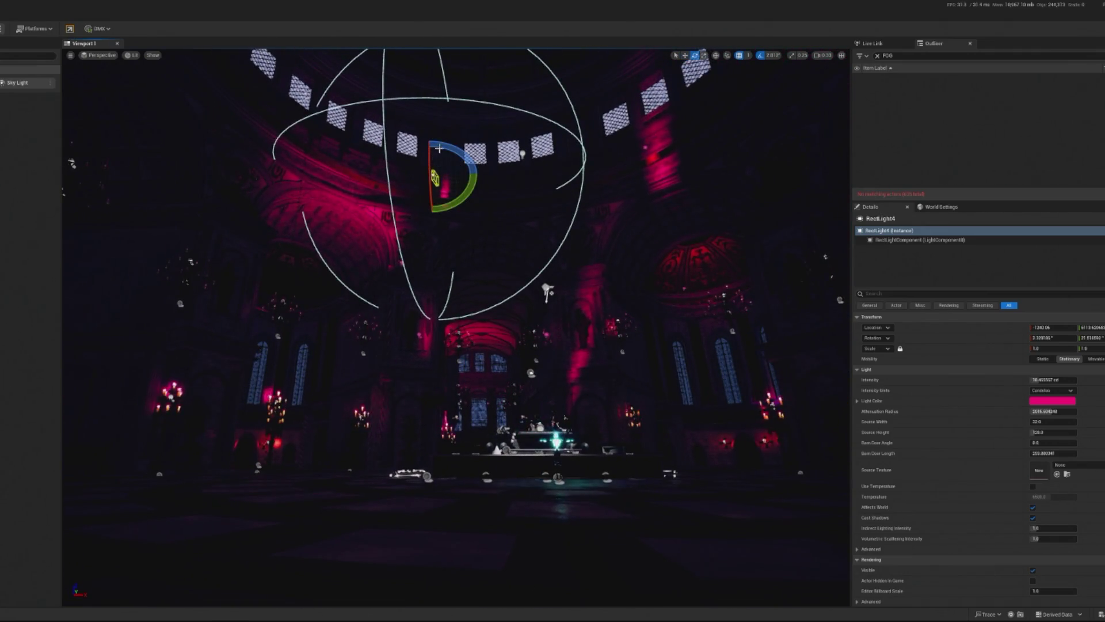
{"action": "left_click_drag", "start_coordinate": [430, 190], "coordinate": [423, 139]}
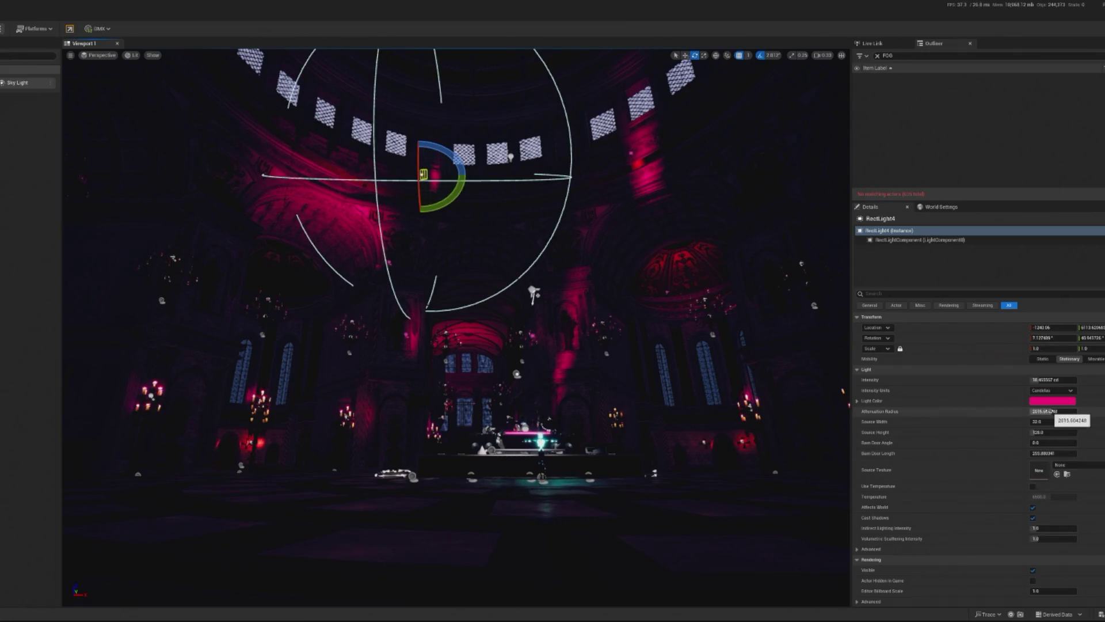
{"action": "left_click_drag", "start_coordinate": [1052, 411], "coordinate": [1053, 411]}
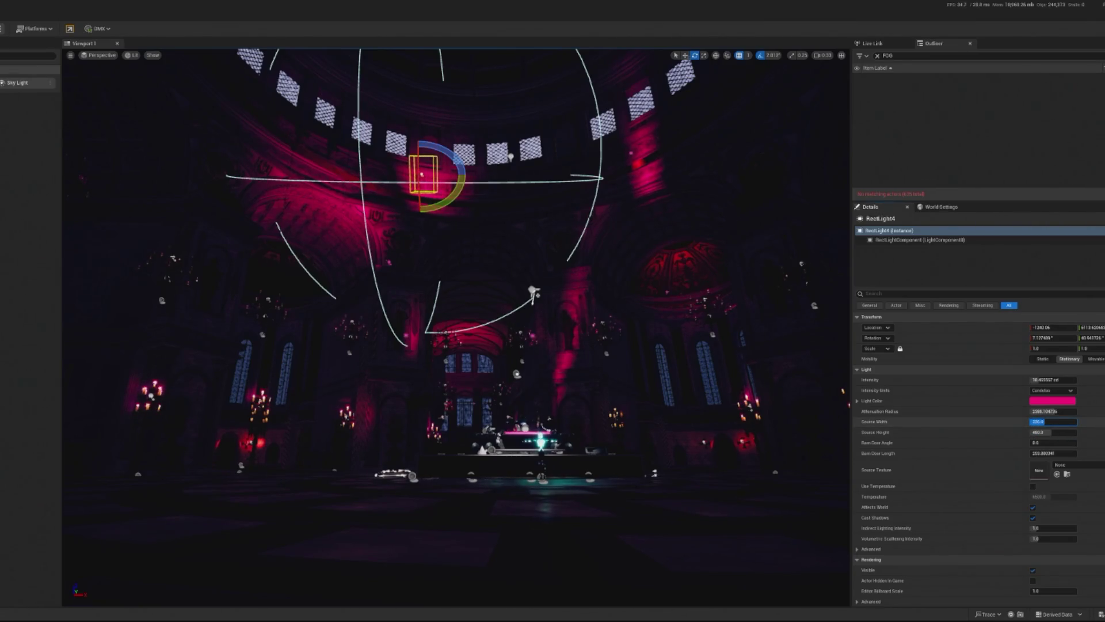
{"action": "left_click_drag", "start_coordinate": [419, 168], "coordinate": [421, 174]}
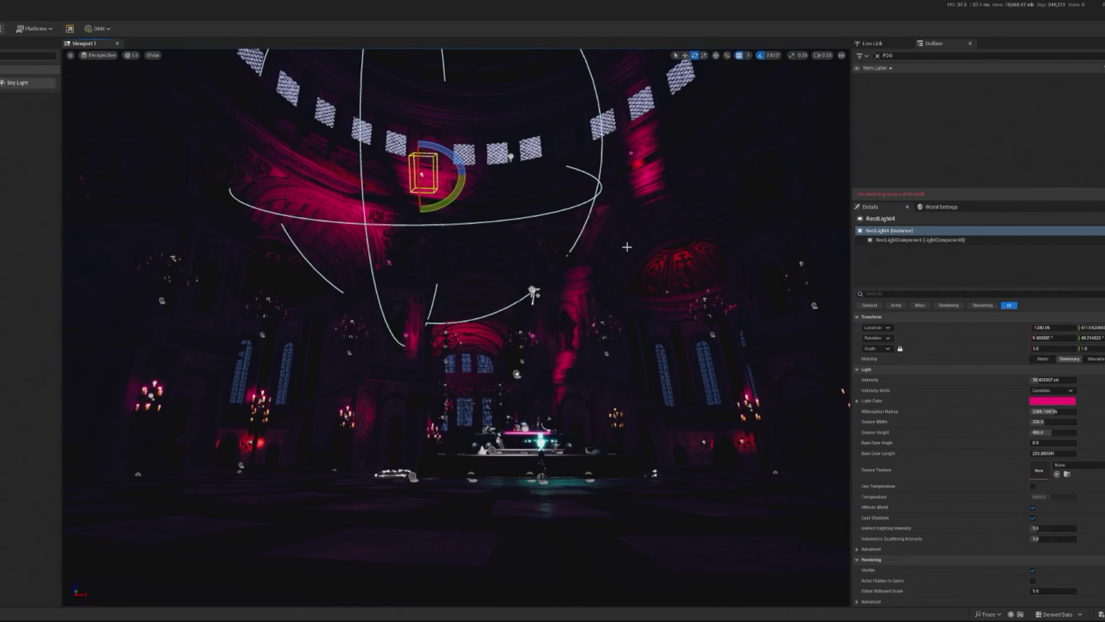
{"action": "left_click_drag", "start_coordinate": [1042, 410], "coordinate": [1071, 410]}
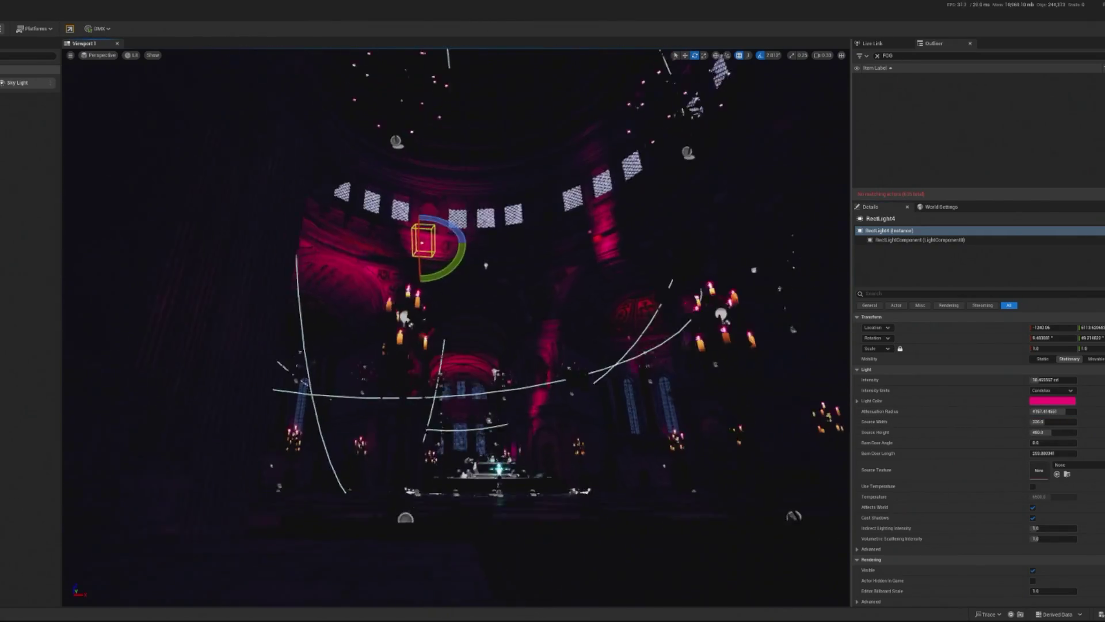
{"action": "left_click", "coordinate": [605, 322]}
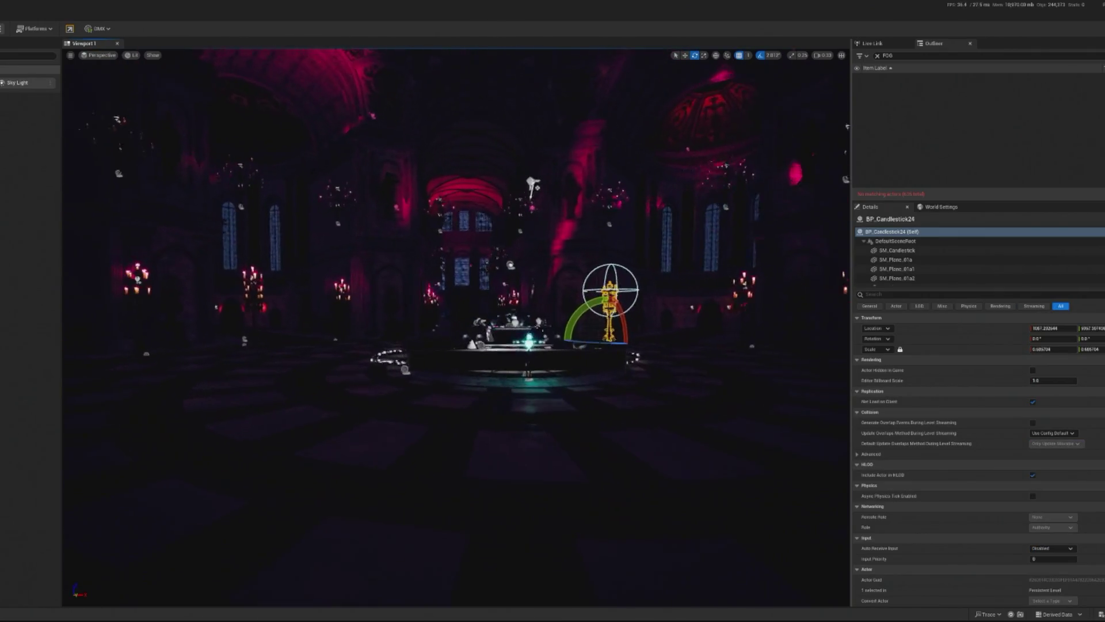
{"action": "key", "text": "w"}
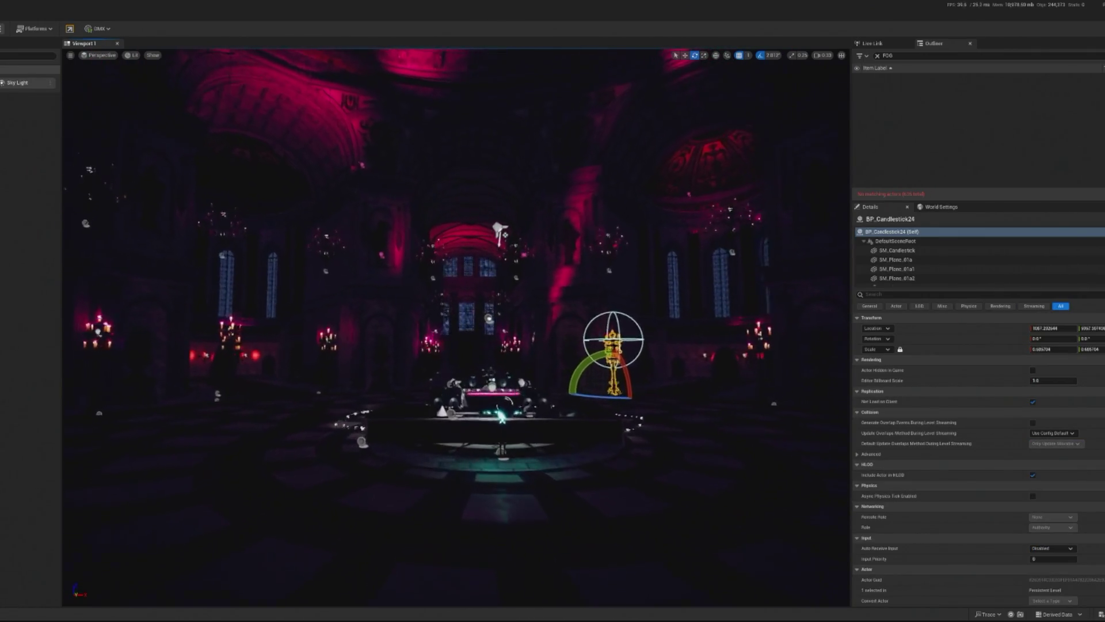
{"action": "key", "text": "w"}
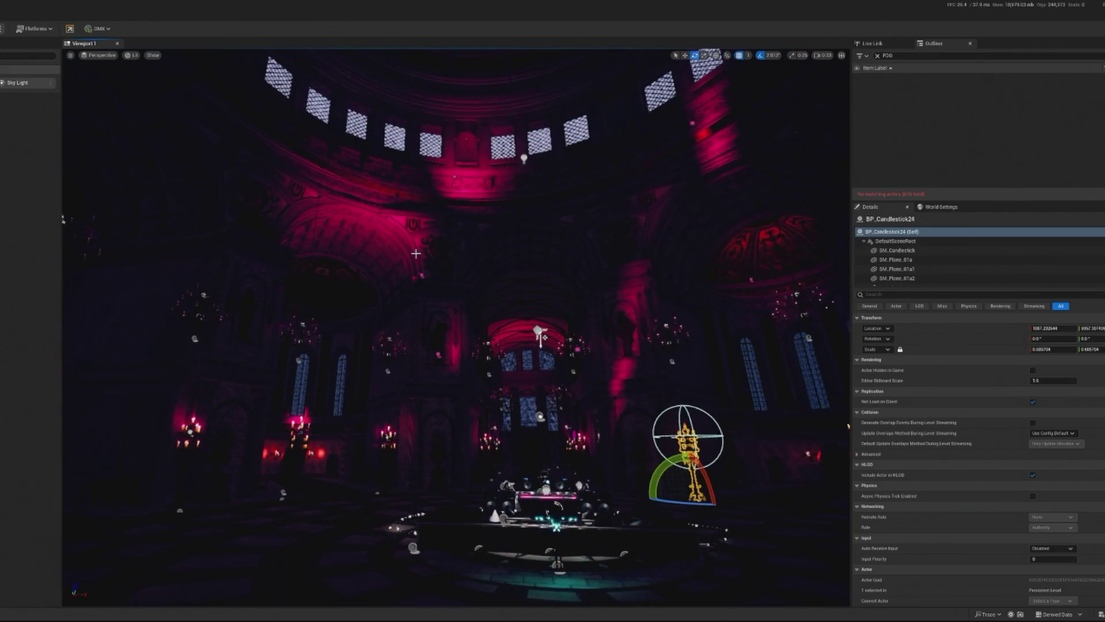
{"action": "key", "text": "s"}
{"action": "key", "text": "w"}
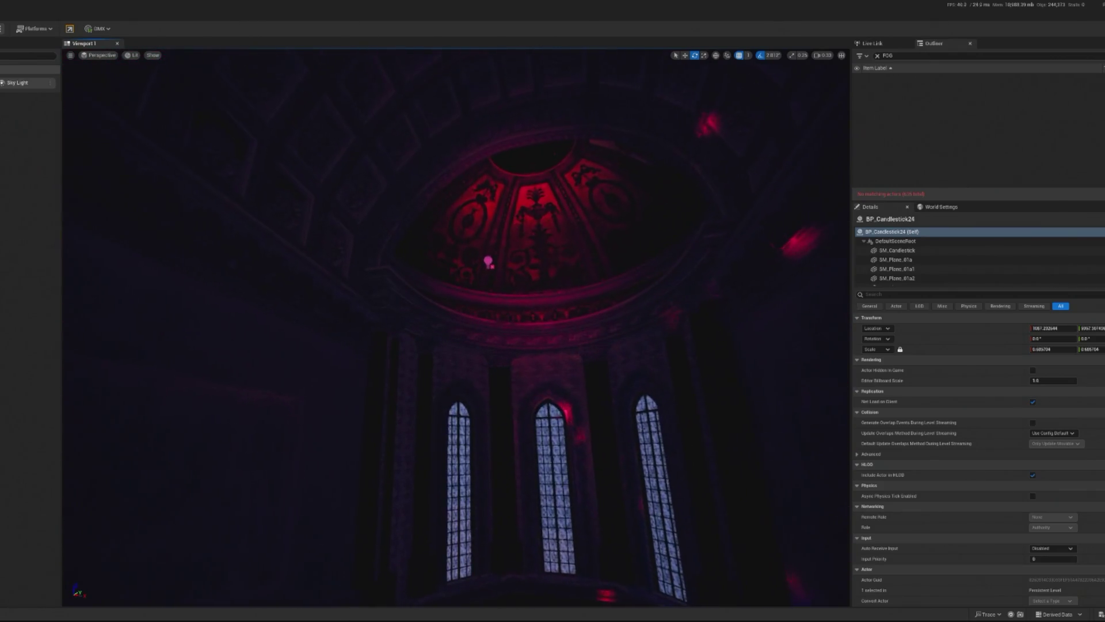
{"action": "left_click", "coordinate": [489, 262]}
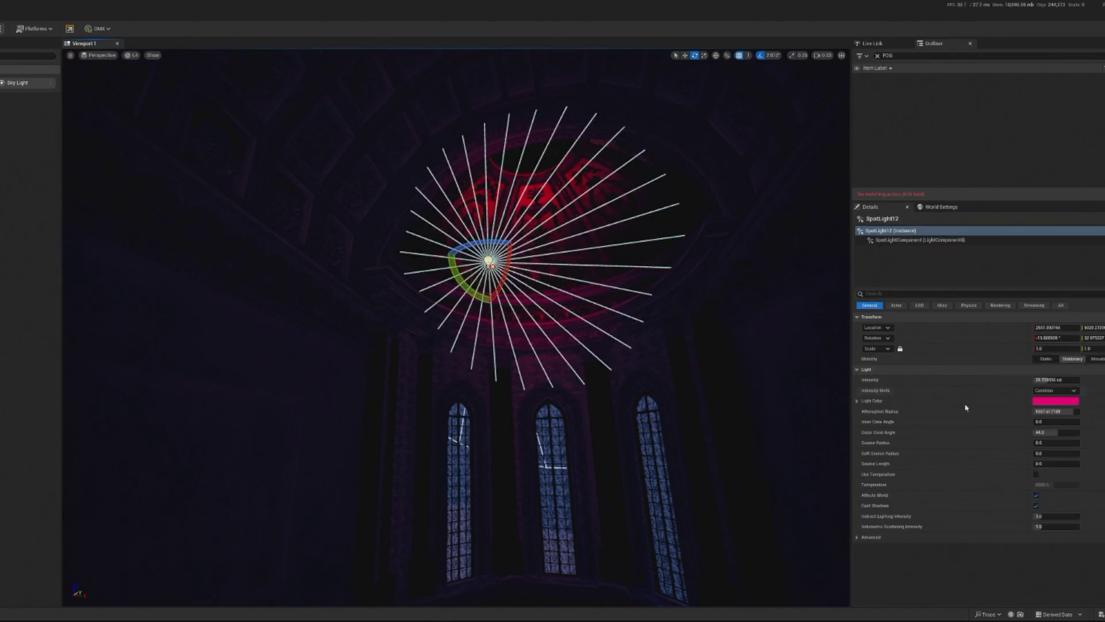
{"action": "key", "text": "s"}
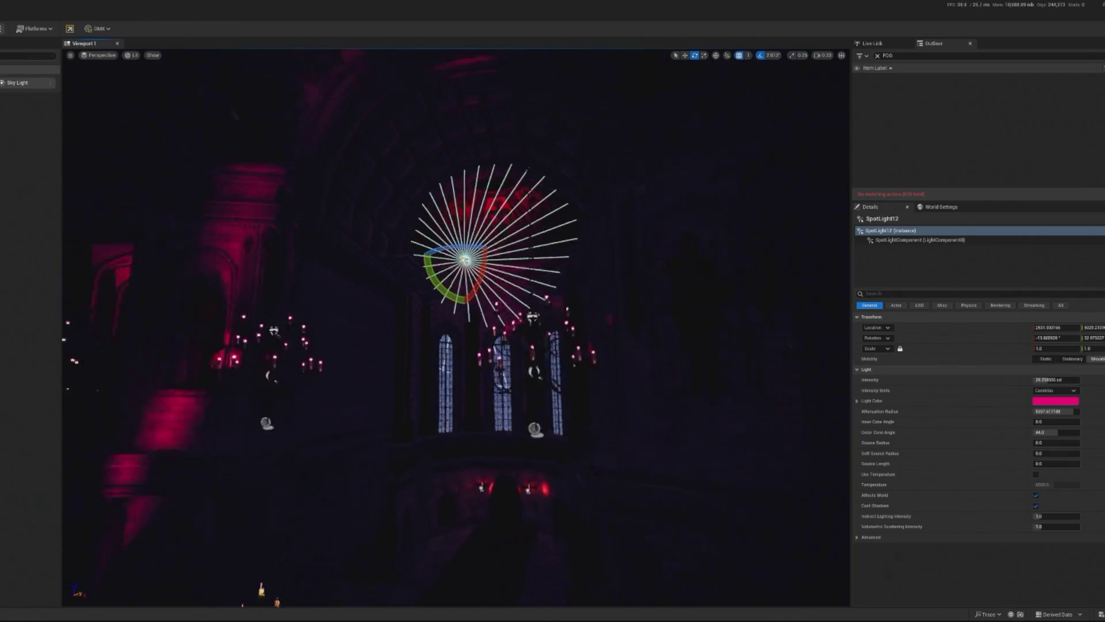
{"action": "key", "text": "s"}
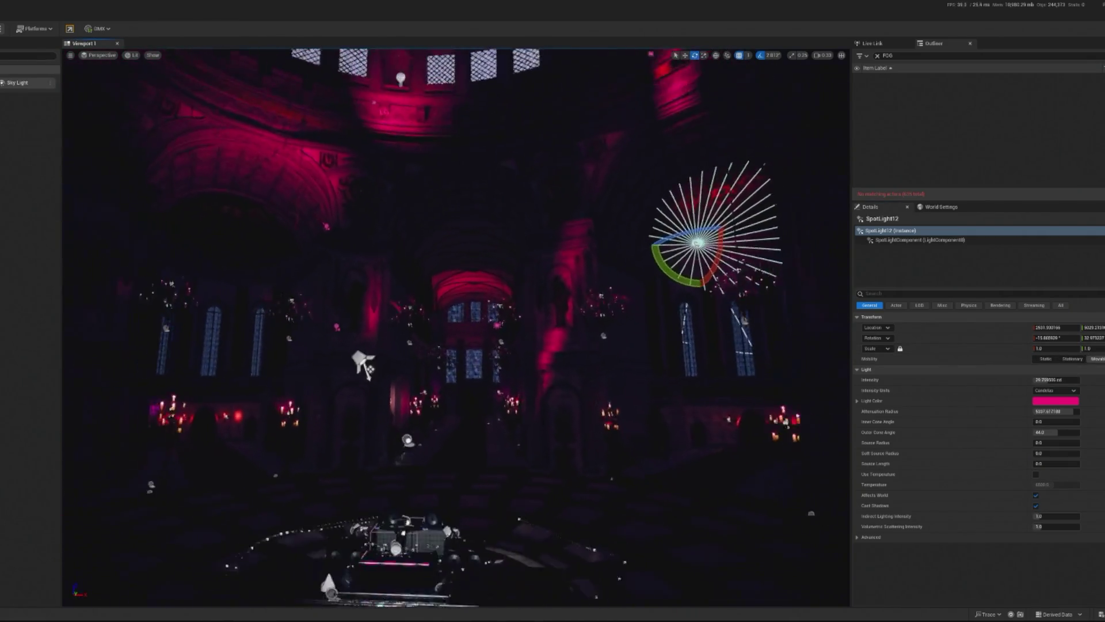
{"action": "key", "text": "w"}
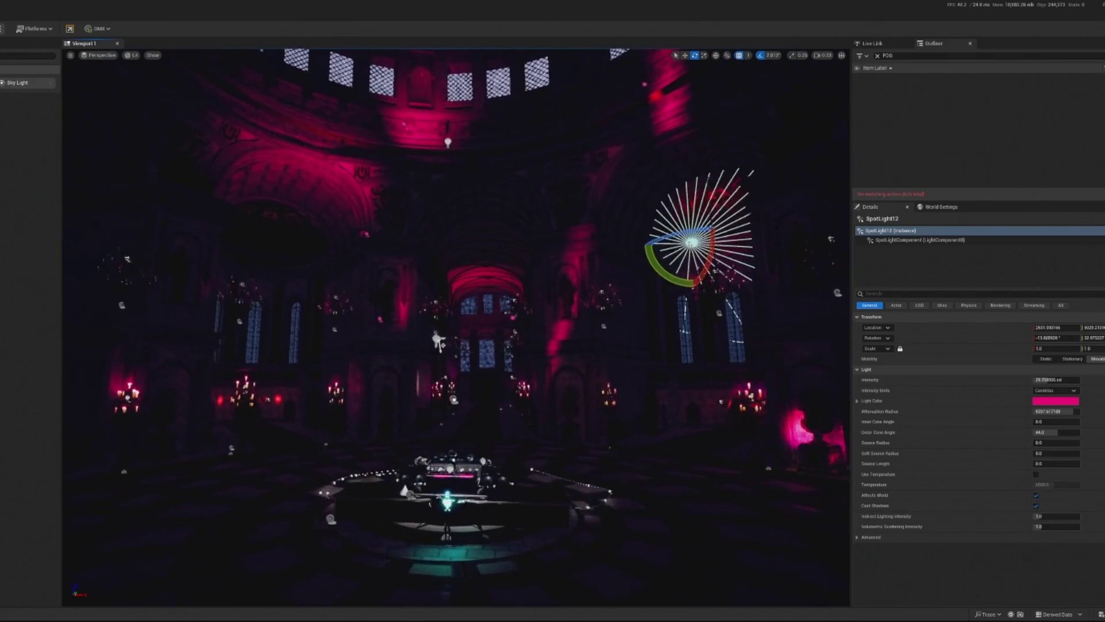
{"action": "key", "text": "w"}
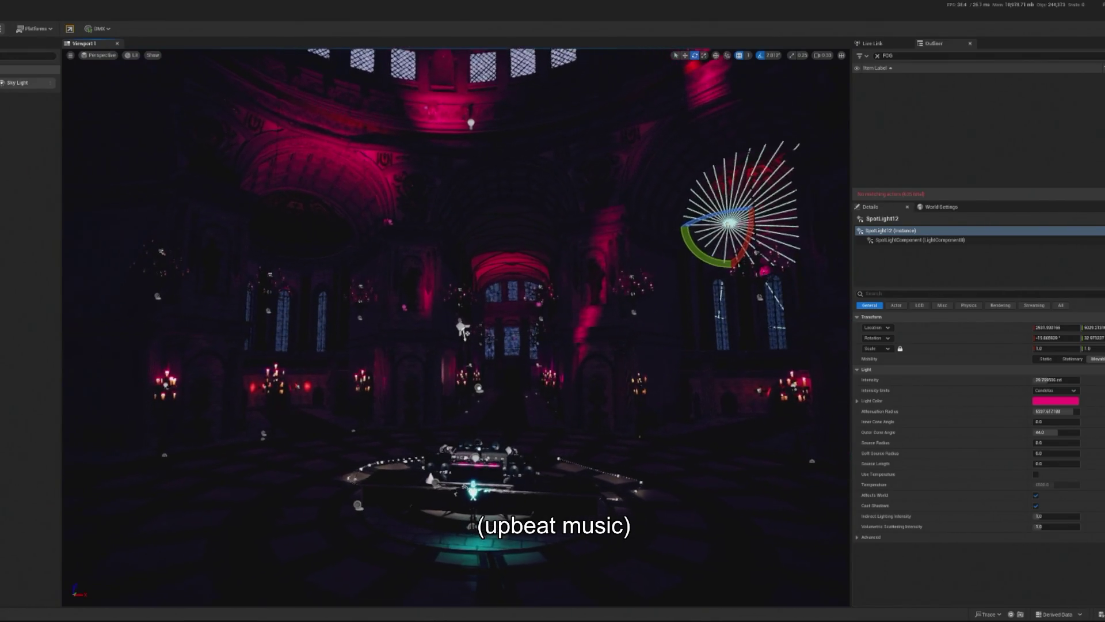
{"action": "key", "text": "w"}
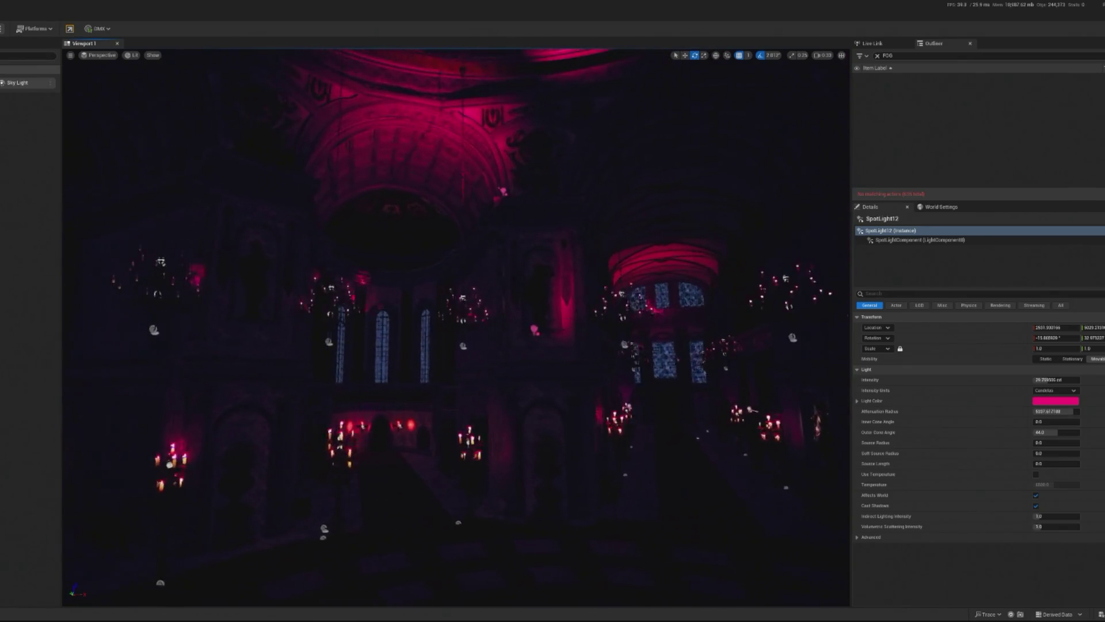
{"action": "key", "text": "w"}
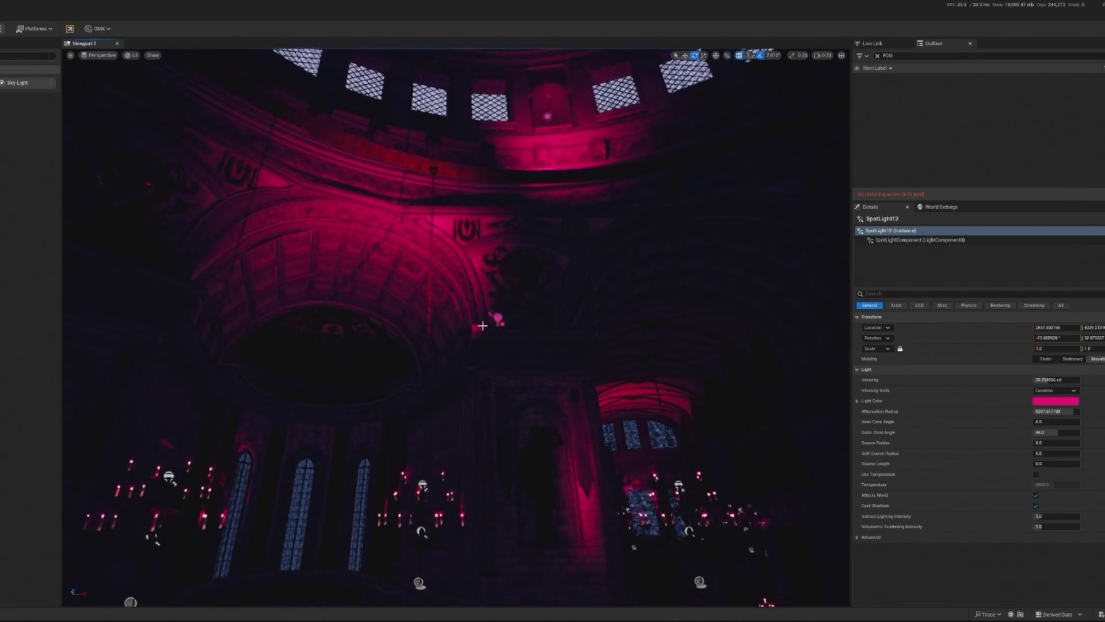
{"action": "left_click", "coordinate": [497, 317]}
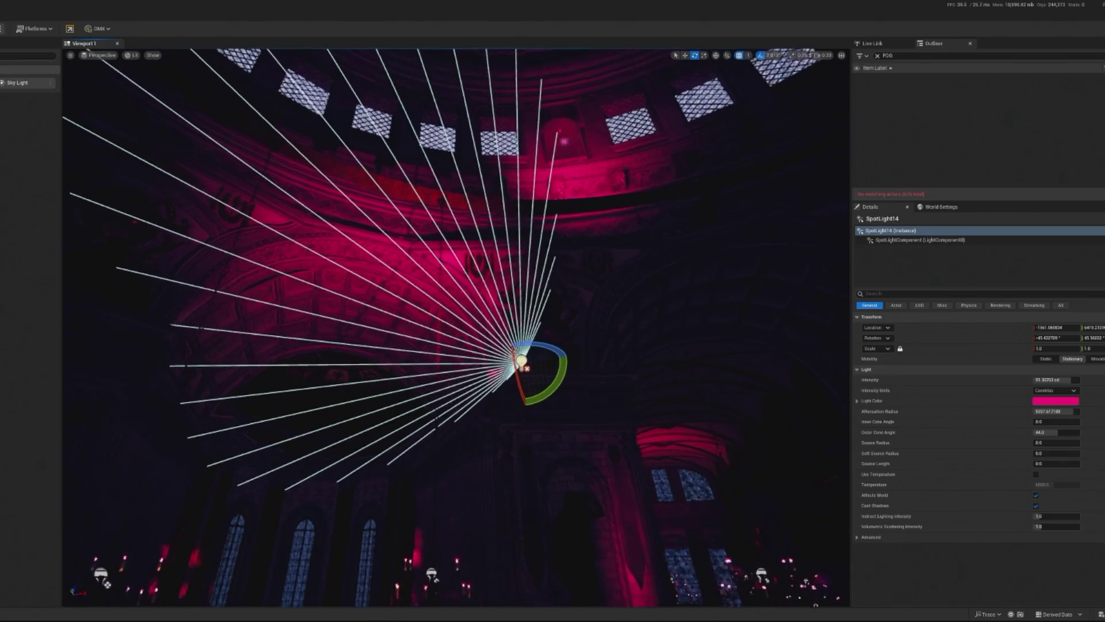
{"action": "left_click", "coordinate": [567, 137]}
{"action": "scroll", "coordinate": [574, 82], "scroll_direction": "down", "scroll_amount": 2}
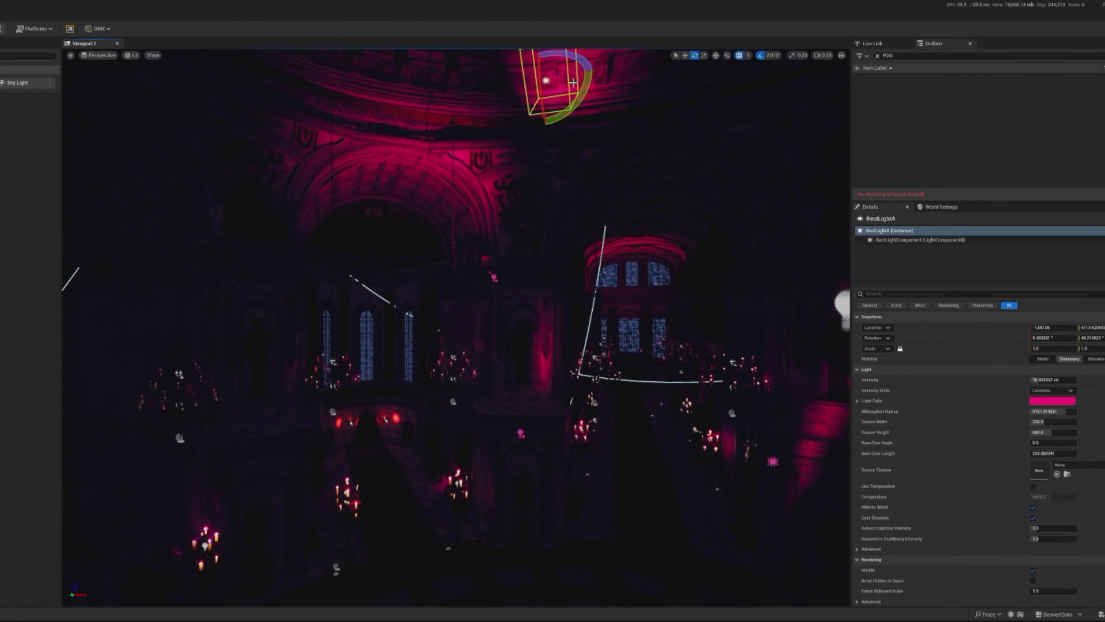
Drag RectLight4 down from the top of the dome to sit above the DJ stage.
{"action": "mouse_move", "coordinate": [556, 90]}
{"action": "left_mouse_down"}
{"action": "mouse_move", "coordinate": [525, 123]}
{"action": "mouse_move", "coordinate": [484, 342]}
{"action": "mouse_move", "coordinate": [505, 367]}
{"action": "mouse_move", "coordinate": [336, 364]}
{"action": "left_mouse_up"}
{"action": "mouse_move", "coordinate": [290, 416]}
{"action": "left_mouse_down"}
{"action": "mouse_move", "coordinate": [846, 329]}
{"action": "mouse_move", "coordinate": [846, 397]}
{"action": "mouse_move", "coordinate": [846, 351]}
{"action": "mouse_move", "coordinate": [163, 267]}
{"action": "mouse_move", "coordinate": [227, 275]}
{"action": "mouse_move", "coordinate": [184, 271]}
{"action": "left_mouse_up"}
{"action": "mouse_move", "coordinate": [454, 346]}
{"action": "left_mouse_down"}
{"action": "mouse_move", "coordinate": [449, 305]}
{"action": "mouse_move", "coordinate": [452, 323]}
{"action": "left_mouse_up"}
{"action": "left_click", "coordinate": [374, 86]}
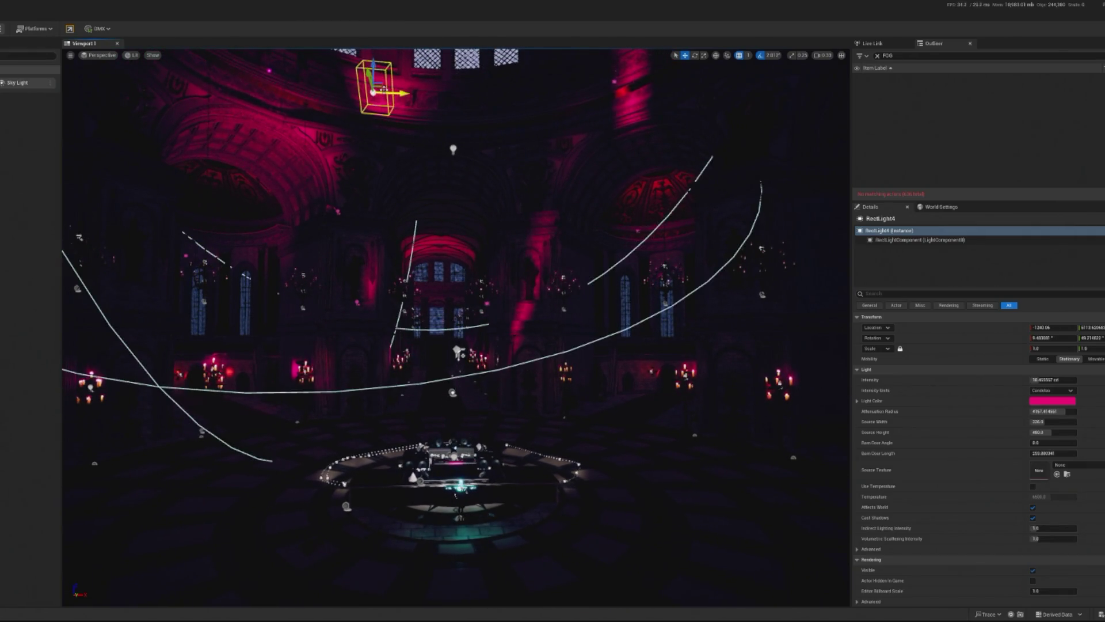
{"action": "mouse_move", "coordinate": [375, 66]}
{"action": "left_mouse_down"}
{"action": "mouse_move", "coordinate": [377, 116]}
{"action": "mouse_move", "coordinate": [357, 121]}
{"action": "mouse_move", "coordinate": [389, 112]}
{"action": "mouse_move", "coordinate": [480, 192]}
{"action": "mouse_move", "coordinate": [421, 185]}
{"action": "mouse_move", "coordinate": [423, 253]}
{"action": "mouse_move", "coordinate": [423, 199]}
{"action": "left_mouse_up"}
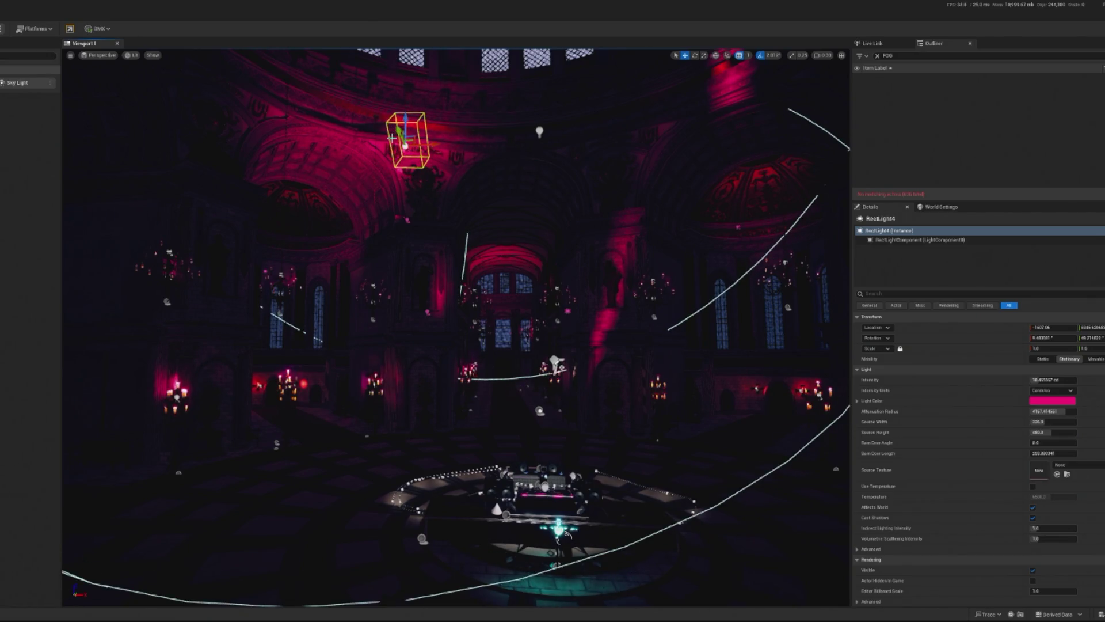
Select the dome-niche statue and the light behind it, then clear the selection.
{"action": "left_click_drag", "start_coordinate": [449, 174], "coordinate": [420, 175]}
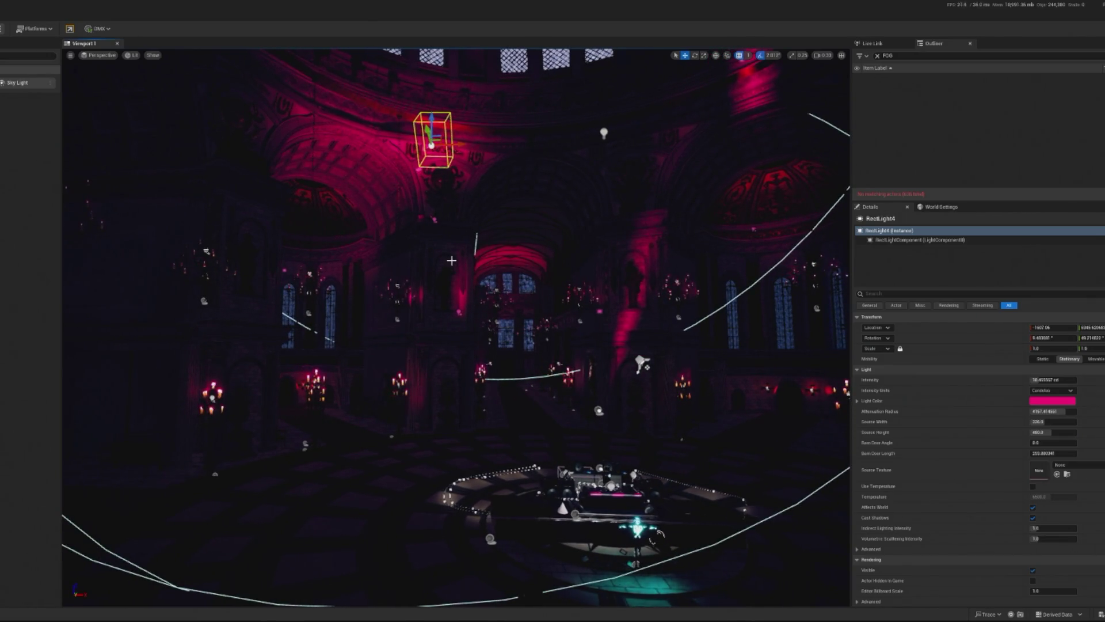
{"action": "mouse_move", "coordinate": [453, 246]}
{"action": "left_mouse_down"}
{"action": "mouse_move", "coordinate": [525, 194]}
{"action": "mouse_move", "coordinate": [516, 174]}
{"action": "mouse_move", "coordinate": [489, 223]}
{"action": "left_mouse_up"}
{"action": "left_click", "coordinate": [527, 173]}
{"action": "left_click", "coordinate": [527, 175]}
{"action": "key", "text": "Escape"}
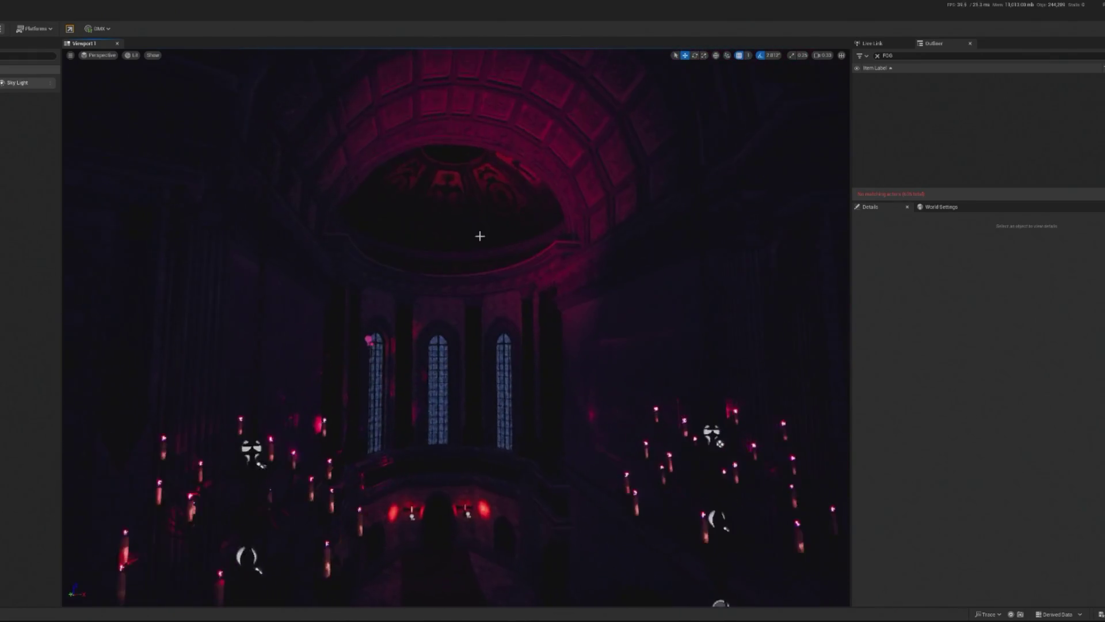
Move RectLight5 up and to the left toward the central nave arch.
{"action": "left_click", "coordinate": [367, 346]}
{"action": "mouse_move", "coordinate": [366, 347]}
{"action": "left_mouse_down"}
{"action": "mouse_move", "coordinate": [299, 369]}
{"action": "mouse_move", "coordinate": [325, 345]}
{"action": "mouse_move", "coordinate": [341, 350]}
{"action": "mouse_move", "coordinate": [361, 314]}
{"action": "mouse_move", "coordinate": [325, 246]}
{"action": "mouse_move", "coordinate": [369, 269]}
{"action": "mouse_move", "coordinate": [313, 264]}
{"action": "mouse_move", "coordinate": [327, 269]}
{"action": "mouse_move", "coordinate": [325, 245]}
{"action": "mouse_move", "coordinate": [346, 271]}
{"action": "left_mouse_up"}
{"action": "mouse_move", "coordinate": [384, 225]}
{"action": "left_mouse_down"}
{"action": "mouse_move", "coordinate": [359, 212]}
{"action": "mouse_move", "coordinate": [382, 187]}
{"action": "mouse_move", "coordinate": [350, 209]}
{"action": "left_mouse_up"}
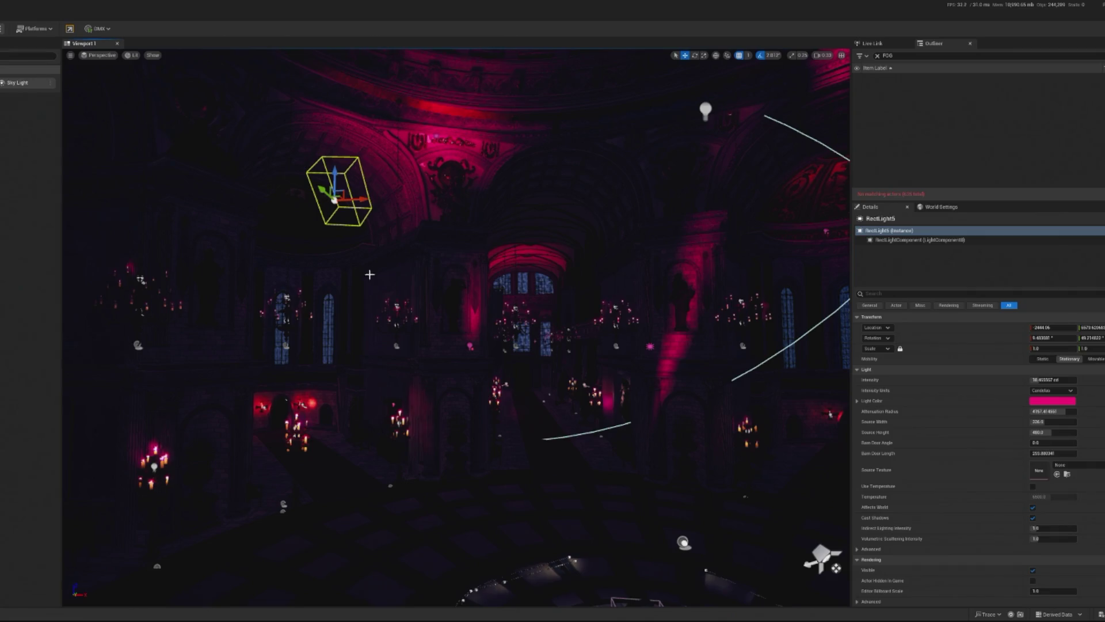
Lower RectLight6 beneath the central dome arch and slide it to the right.
{"action": "left_click", "coordinate": [434, 139]}
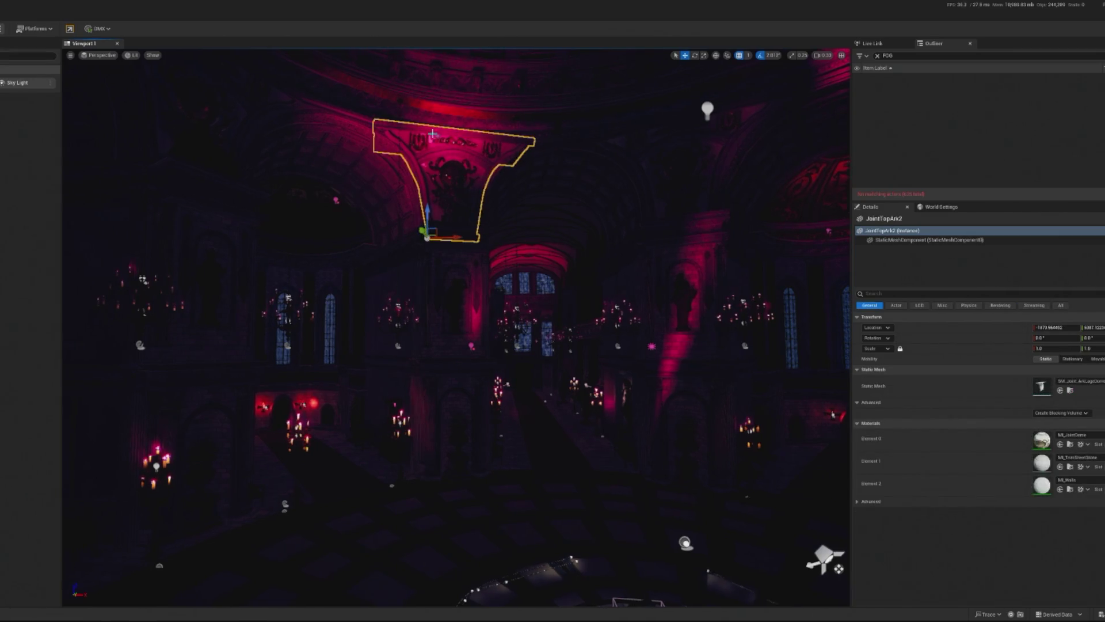
{"action": "left_click", "coordinate": [437, 137]}
{"action": "mouse_move", "coordinate": [436, 137]}
{"action": "left_mouse_down"}
{"action": "mouse_move", "coordinate": [469, 133]}
{"action": "mouse_move", "coordinate": [423, 142]}
{"action": "mouse_move", "coordinate": [453, 141]}
{"action": "mouse_move", "coordinate": [455, 160]}
{"action": "mouse_move", "coordinate": [437, 151]}
{"action": "mouse_move", "coordinate": [403, 167]}
{"action": "mouse_move", "coordinate": [389, 140]}
{"action": "left_mouse_up"}
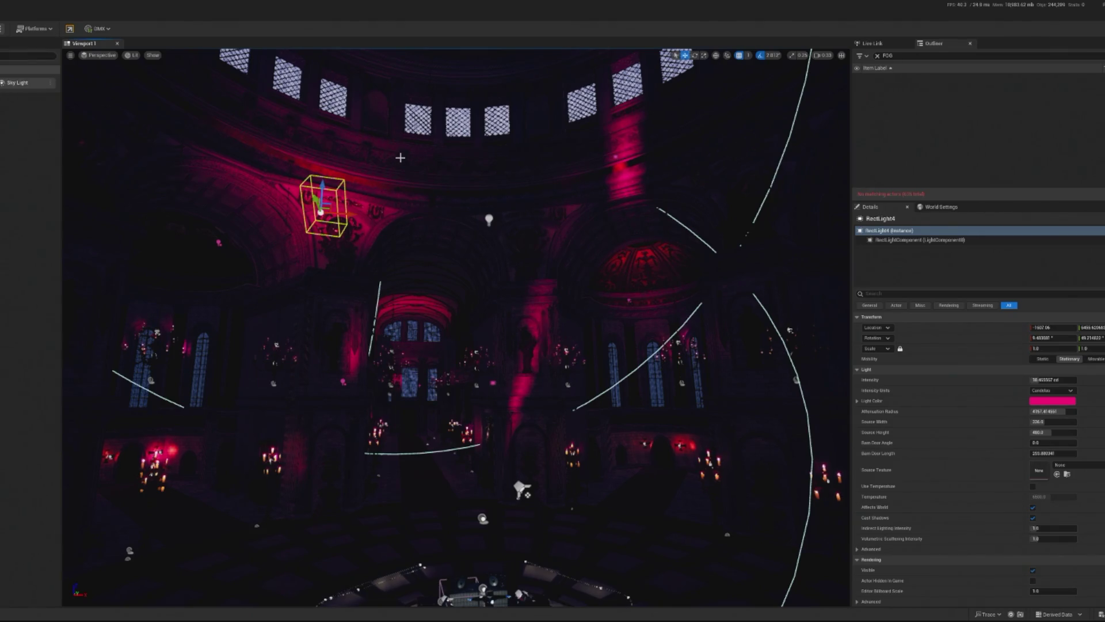
{"action": "left_click_drag", "start_coordinate": [400, 157], "coordinate": [336, 149]}
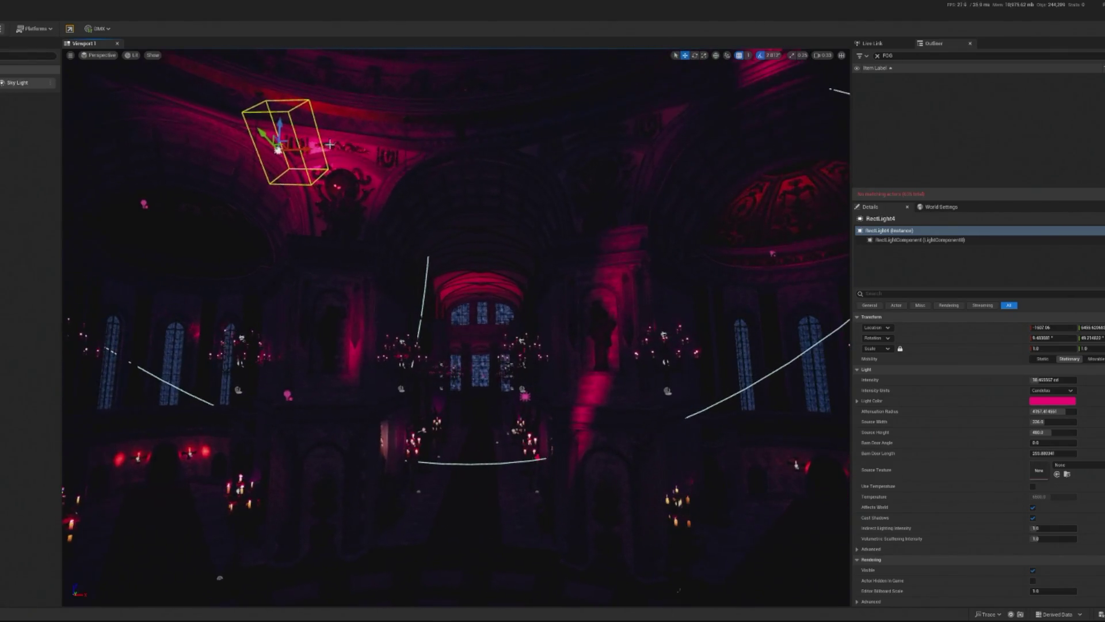
{"action": "left_click", "coordinate": [280, 129]}
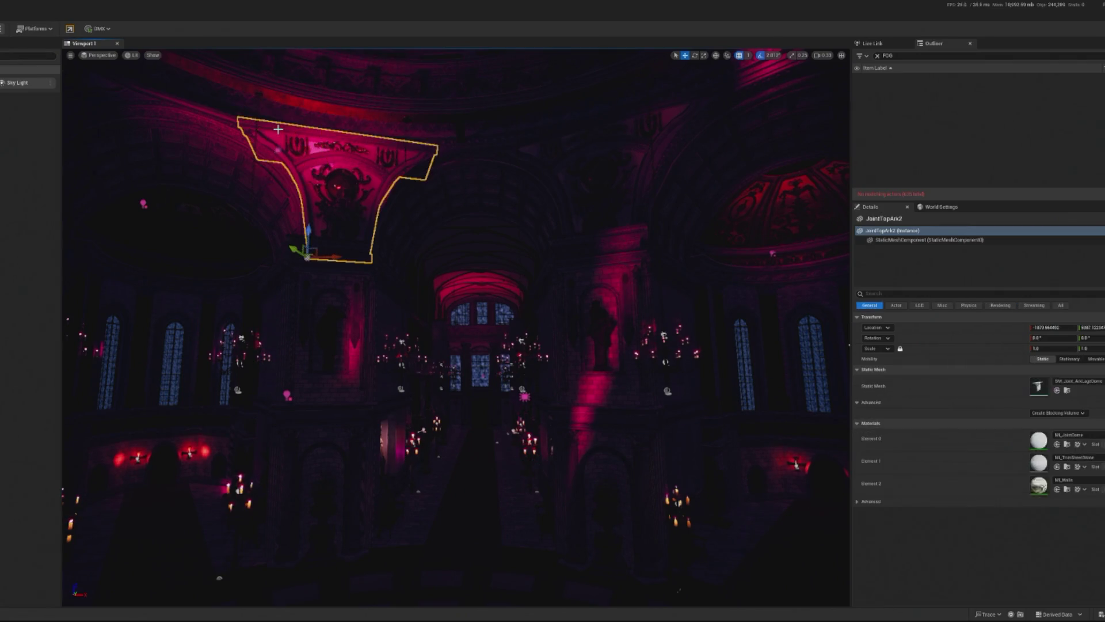
{"action": "left_click", "coordinate": [278, 150]}
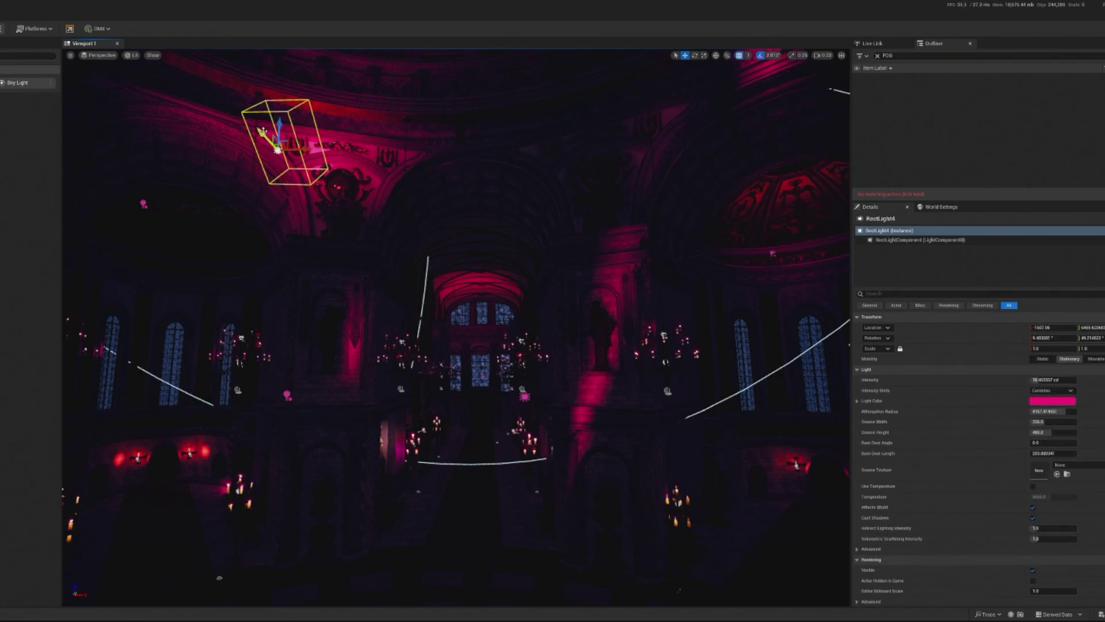
{"action": "mouse_move", "coordinate": [276, 151]}
{"action": "left_mouse_down"}
{"action": "mouse_move", "coordinate": [274, 245]}
{"action": "mouse_move", "coordinate": [259, 247]}
{"action": "mouse_move", "coordinate": [266, 263]}
{"action": "left_mouse_up"}
{"action": "left_click_drag", "start_coordinate": [342, 268], "coordinate": [462, 268]}
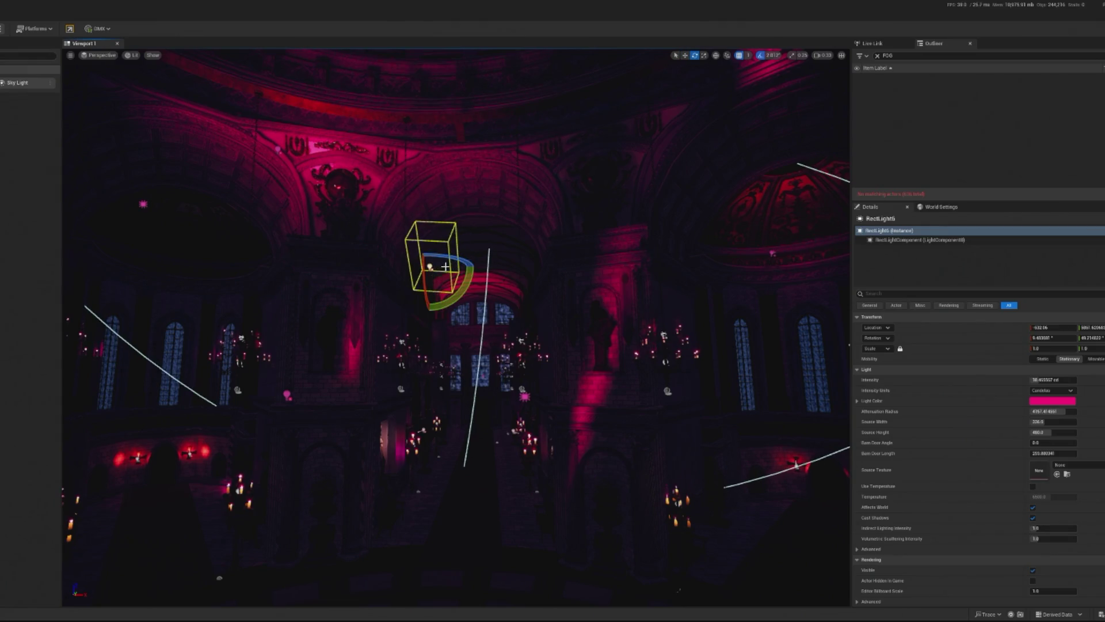
Rotate RectLight6 to about -33 degrees, then slide the rect light across and raise it.
{"action": "scroll", "coordinate": [445, 267], "scroll_direction": "up", "scroll_amount": 3}
{"action": "mouse_move", "coordinate": [414, 241]}
{"action": "left_mouse_down"}
{"action": "mouse_move", "coordinate": [413, 277]}
{"action": "mouse_move", "coordinate": [459, 264]}
{"action": "left_mouse_up"}
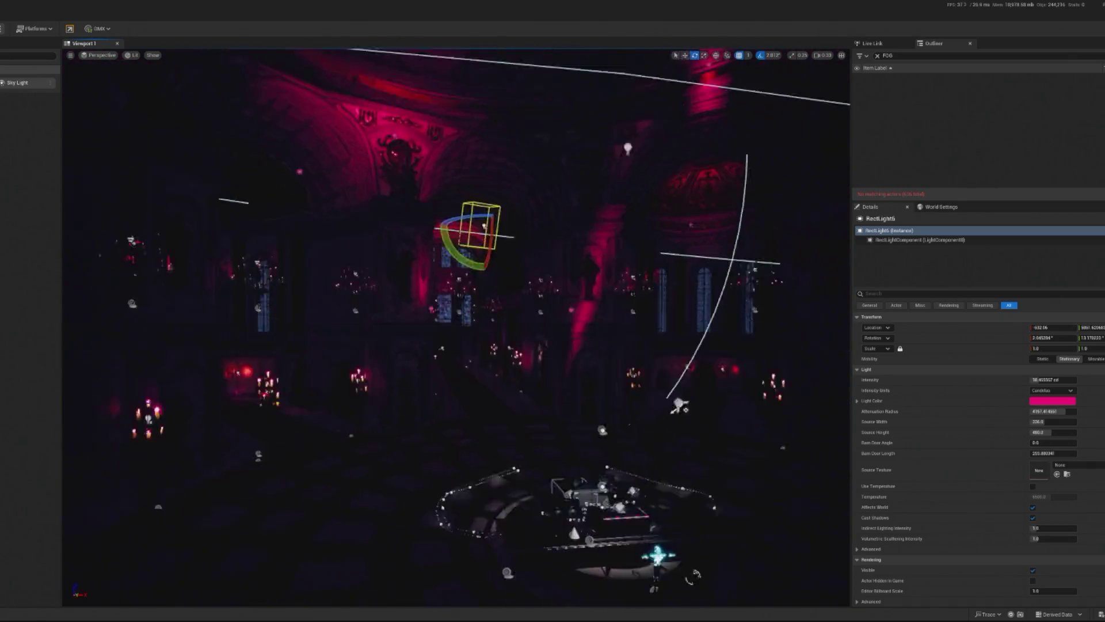
{"action": "key", "text": "w"}
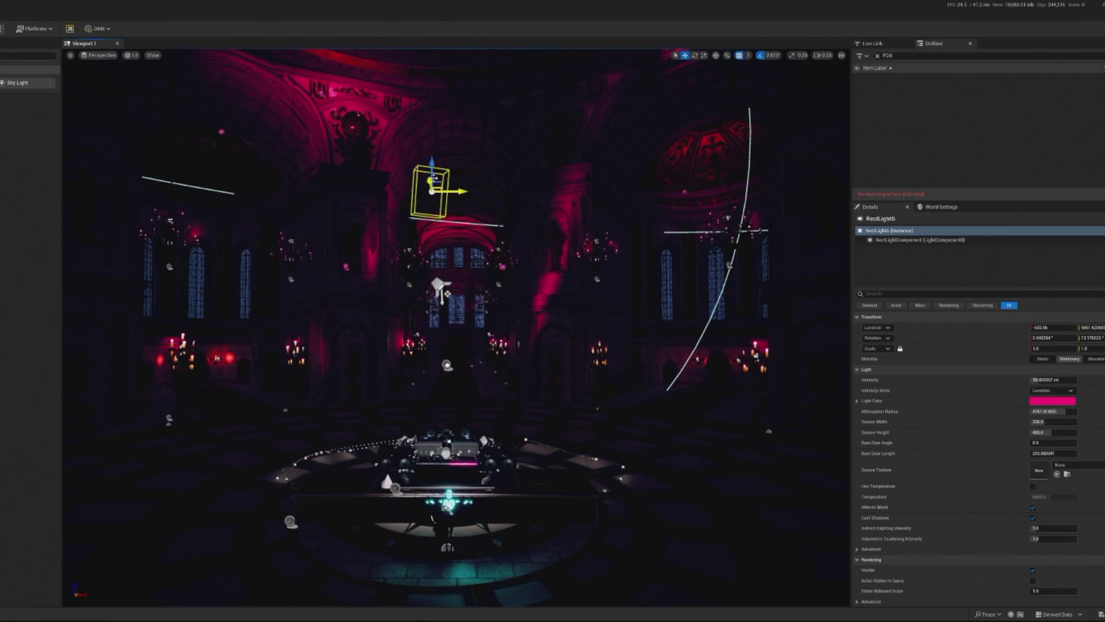
{"action": "key", "text": "Right"}
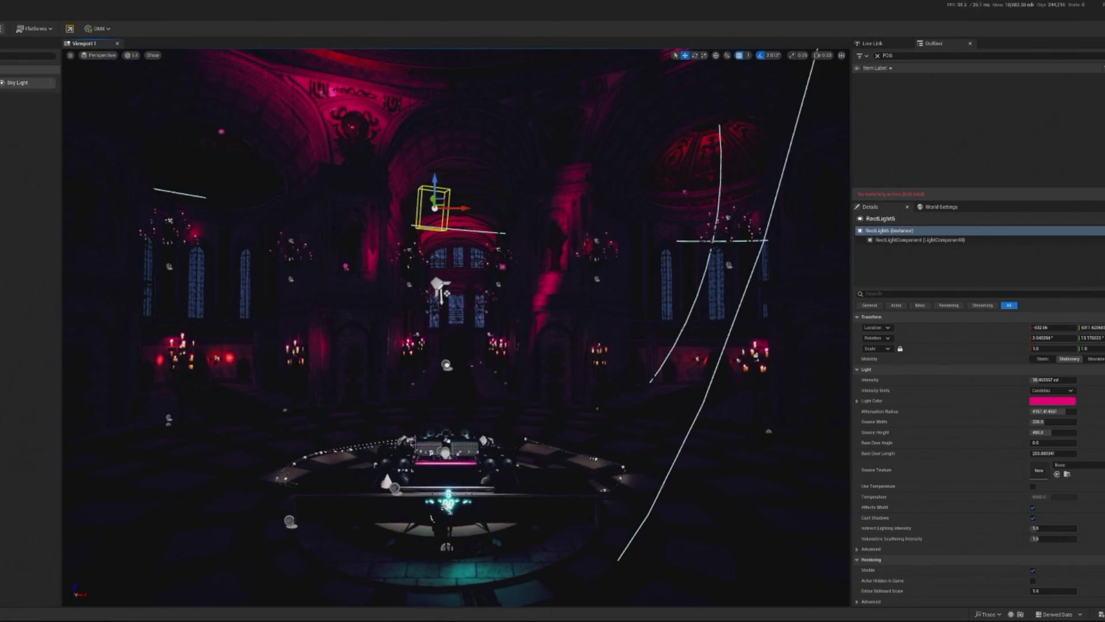
{"action": "mouse_move", "coordinate": [420, 183]}
{"action": "left_mouse_down"}
{"action": "mouse_move", "coordinate": [424, 216]}
{"action": "mouse_move", "coordinate": [414, 149]}
{"action": "mouse_move", "coordinate": [420, 208]}
{"action": "left_mouse_up"}
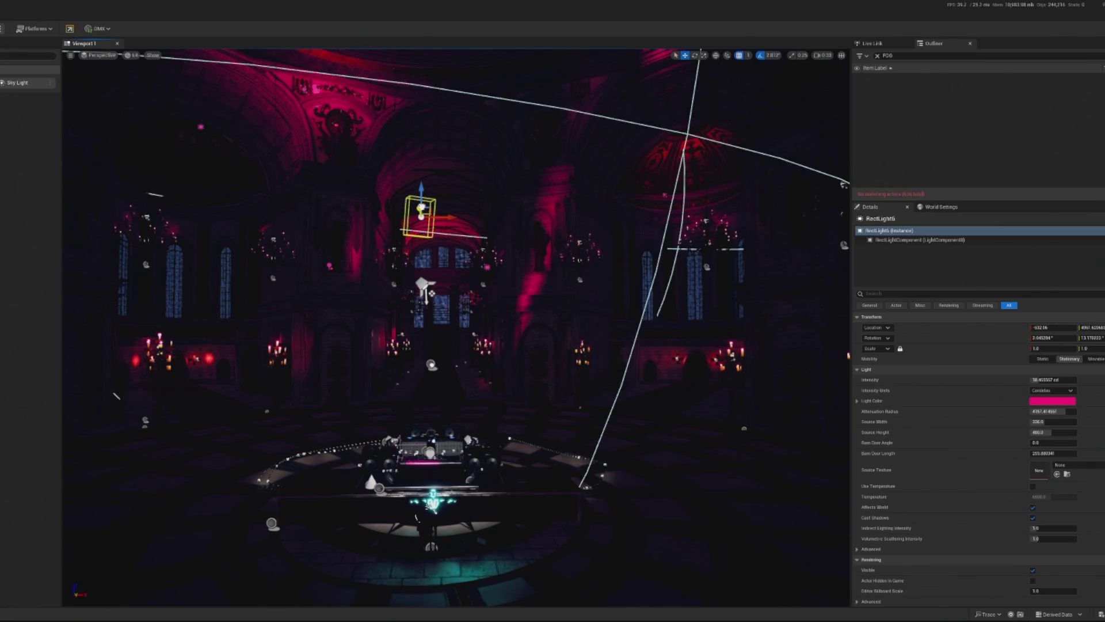
{"action": "scroll", "coordinate": [455, 240], "scroll_direction": "up", "scroll_amount": 3}
{"action": "scroll", "coordinate": [455, 240], "scroll_direction": "down", "scroll_amount": 5}
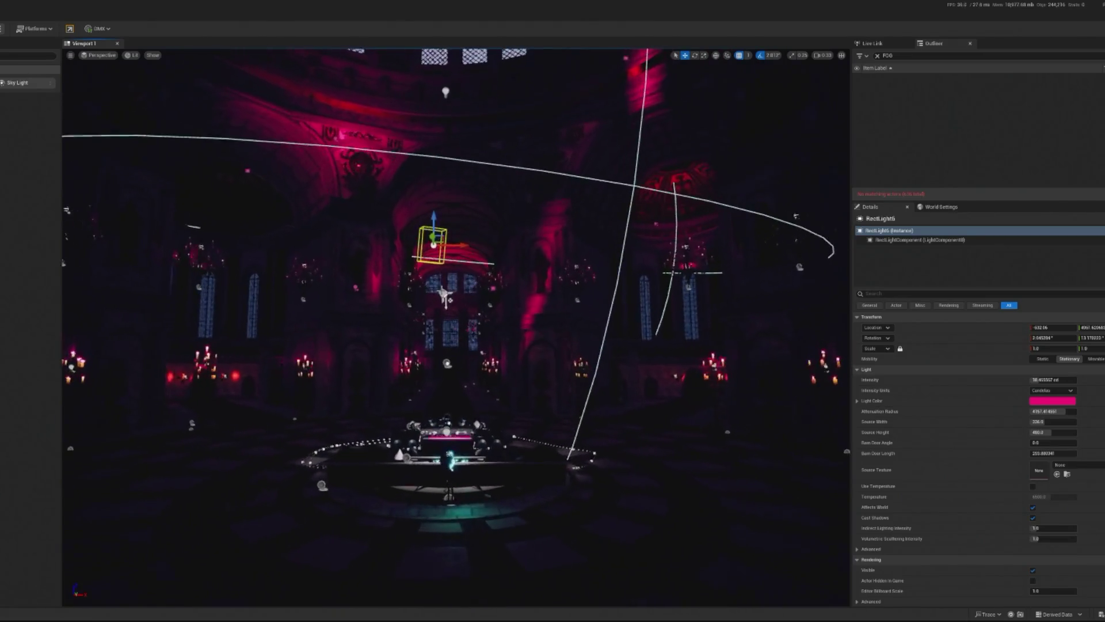
{"action": "left_click_drag", "start_coordinate": [431, 214], "coordinate": [436, 140]}
{"action": "mouse_move", "coordinate": [450, 299]}
{"action": "left_mouse_down"}
{"action": "mouse_move", "coordinate": [392, 109]}
{"action": "mouse_move", "coordinate": [489, 165]}
{"action": "mouse_move", "coordinate": [466, 145]}
{"action": "mouse_move", "coordinate": [499, 120]}
{"action": "mouse_move", "coordinate": [449, 144]}
{"action": "mouse_move", "coordinate": [483, 119]}
{"action": "left_mouse_up"}
{"action": "scroll", "coordinate": [456, 325], "scroll_direction": "up", "scroll_amount": 5}
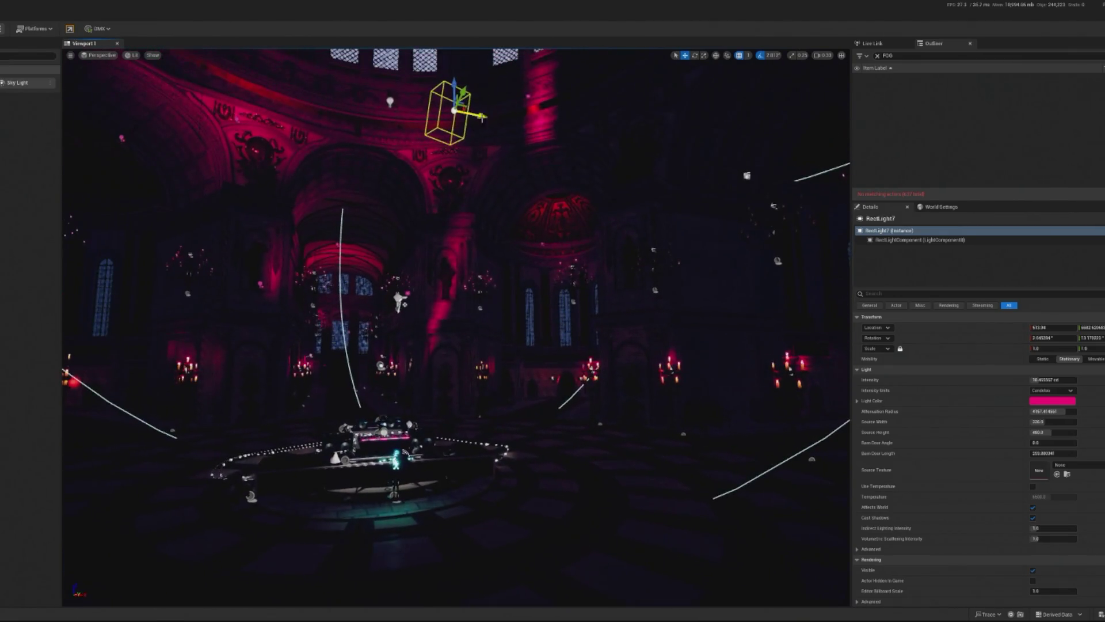
Lower RectLight7 to mid-height, move it along the nave, and set attenuation radius about 2150.
{"action": "left_click_drag", "start_coordinate": [454, 83], "coordinate": [454, 296]}
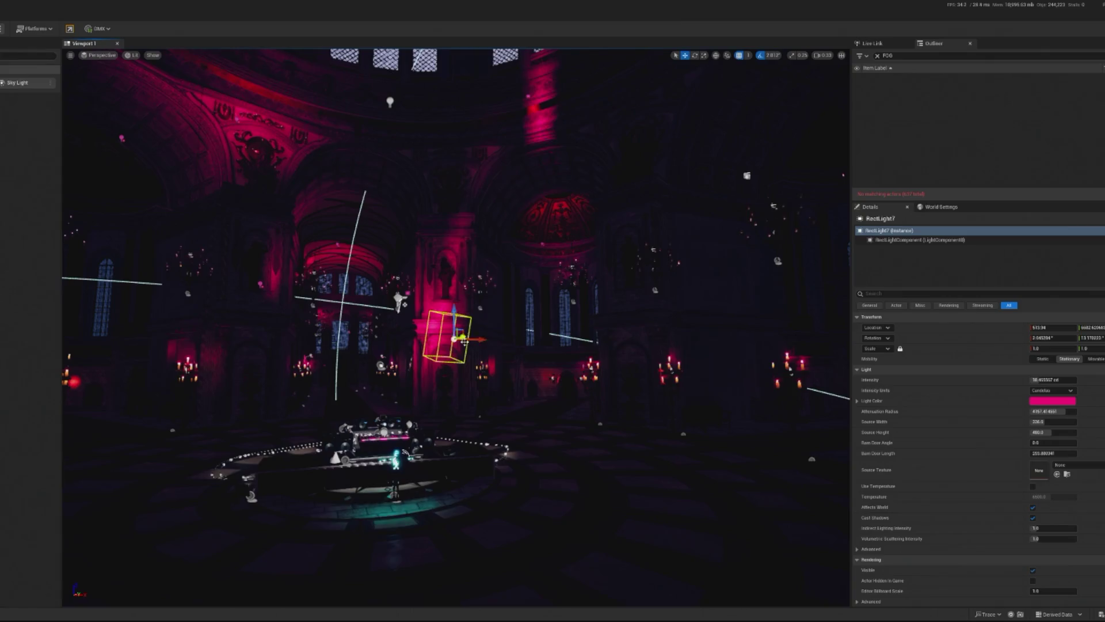
{"action": "scroll", "coordinate": [456, 327], "scroll_direction": "up", "scroll_amount": 5}
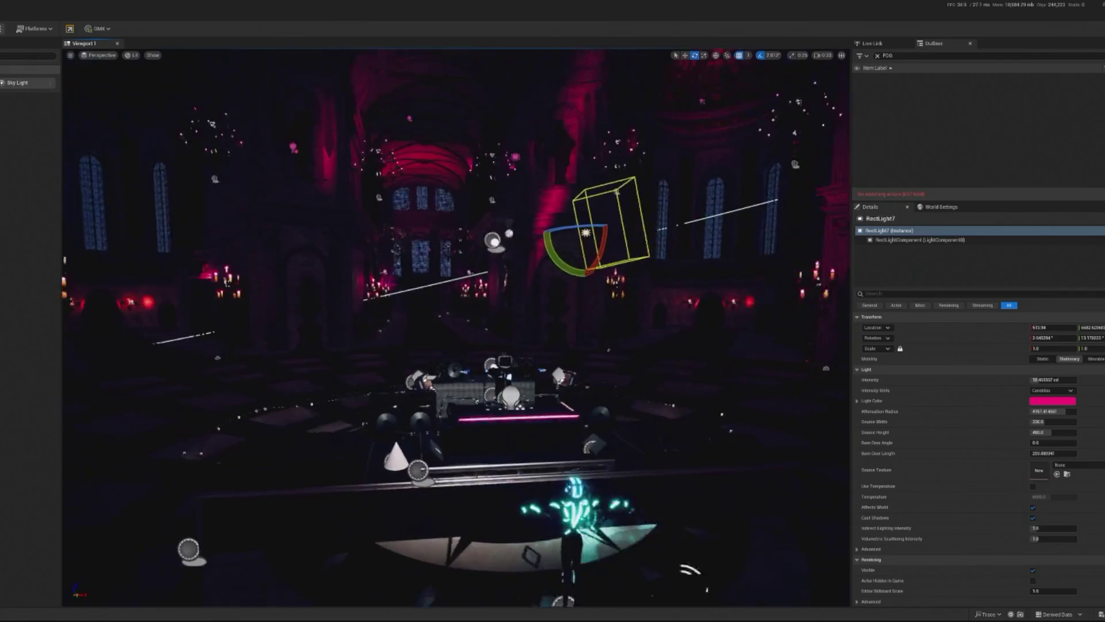
{"action": "scroll", "coordinate": [566, 322], "scroll_direction": "down", "scroll_amount": 5}
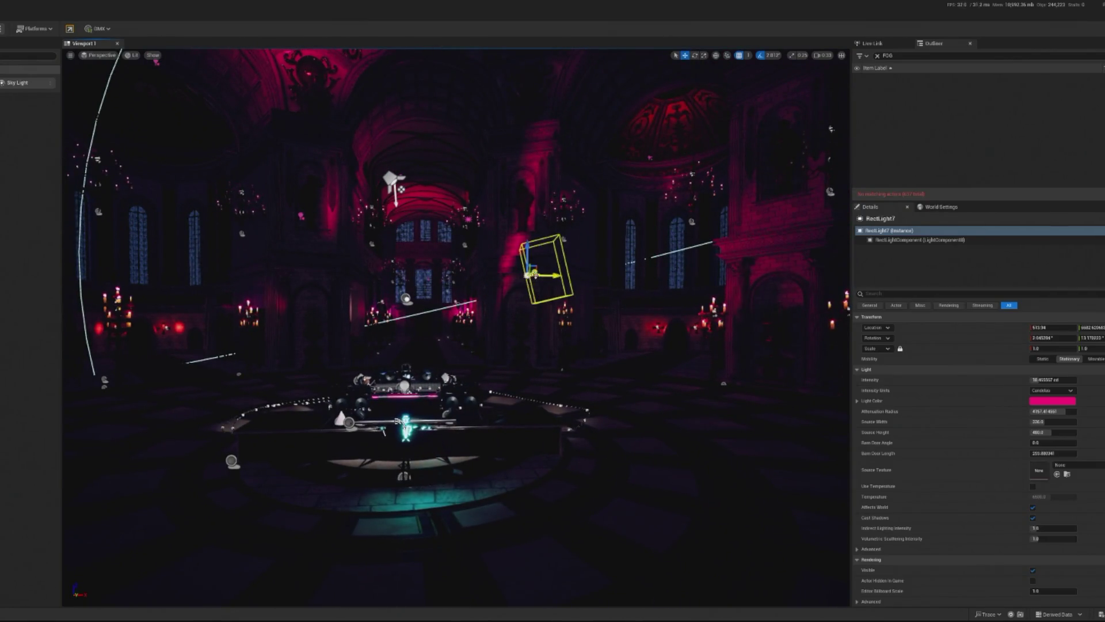
{"action": "mouse_move", "coordinate": [561, 276]}
{"action": "left_mouse_down"}
{"action": "mouse_move", "coordinate": [616, 276]}
{"action": "mouse_move", "coordinate": [484, 253]}
{"action": "mouse_move", "coordinate": [553, 247]}
{"action": "mouse_move", "coordinate": [562, 205]}
{"action": "left_mouse_up"}
{"action": "mouse_move", "coordinate": [1045, 411]}
{"action": "left_mouse_down"}
{"action": "mouse_move", "coordinate": [786, 367]}
{"action": "mouse_move", "coordinate": [603, 295]}
{"action": "mouse_move", "coordinate": [580, 313]}
{"action": "mouse_move", "coordinate": [577, 344]}
{"action": "mouse_move", "coordinate": [577, 300]}
{"action": "mouse_move", "coordinate": [613, 289]}
{"action": "mouse_move", "coordinate": [612, 311]}
{"action": "left_mouse_up"}
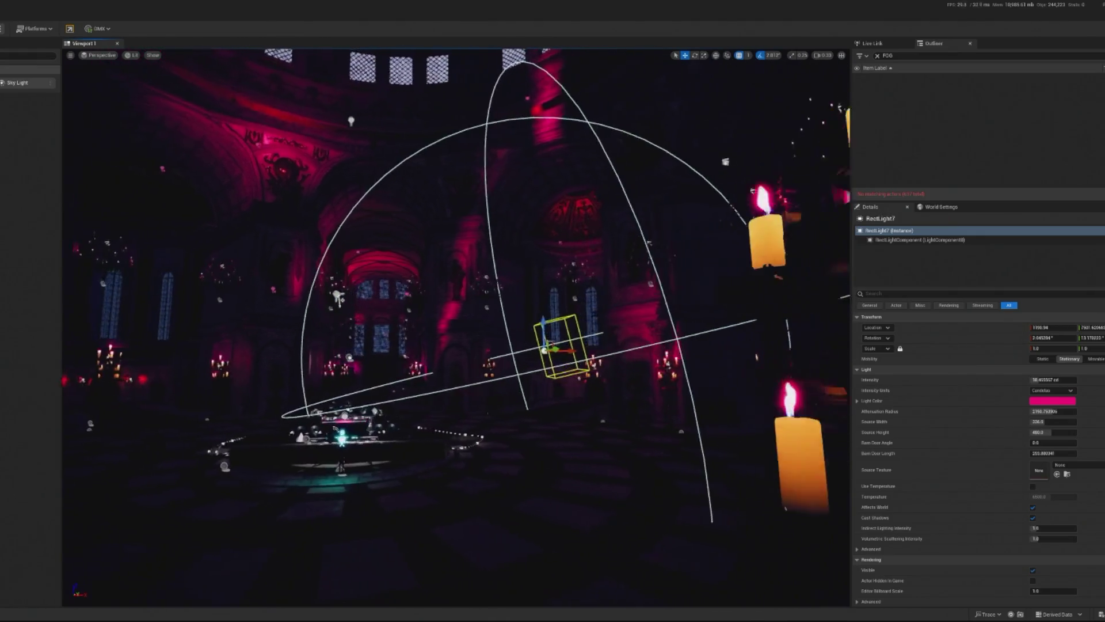
{"action": "left_click", "coordinate": [460, 506]}
{"action": "scroll", "coordinate": [454, 506], "scroll_direction": "down", "scroll_amount": 5}
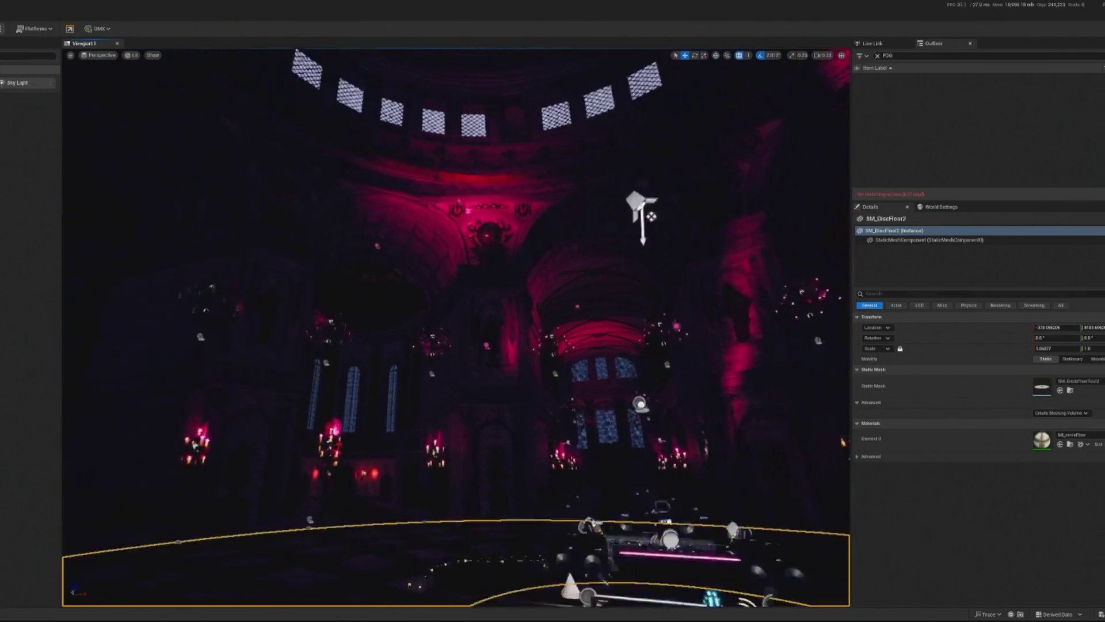
Increase RectLight3's source width to make its light source much wider.
{"action": "left_click", "coordinate": [578, 387]}
{"action": "scroll", "coordinate": [455, 259], "scroll_direction": "down", "scroll_amount": 4}
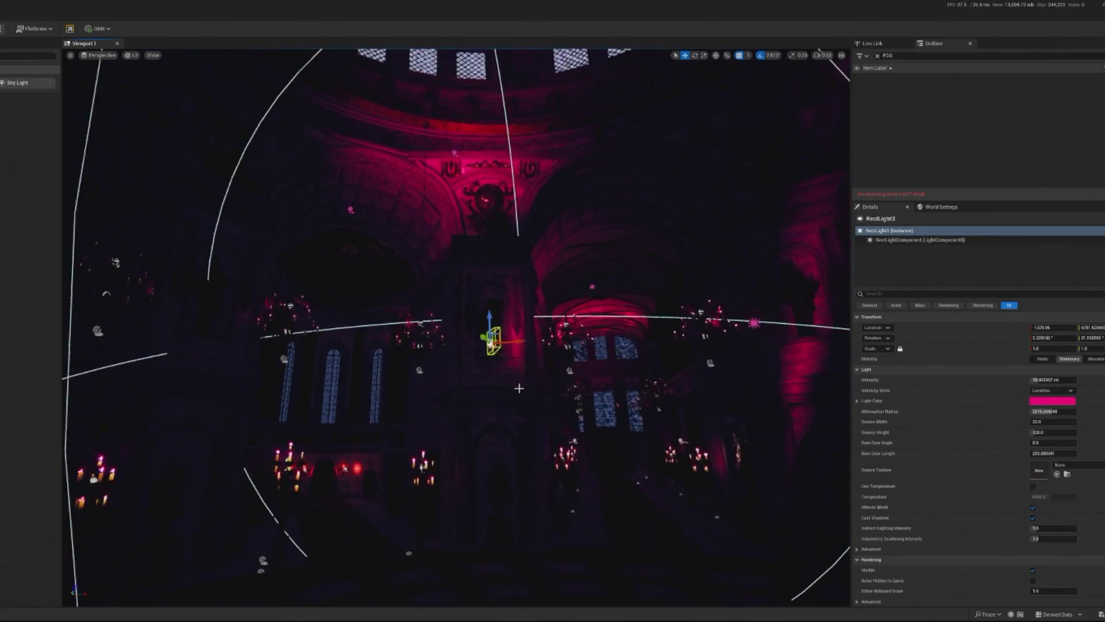
{"action": "left_click", "coordinate": [1034, 422]}
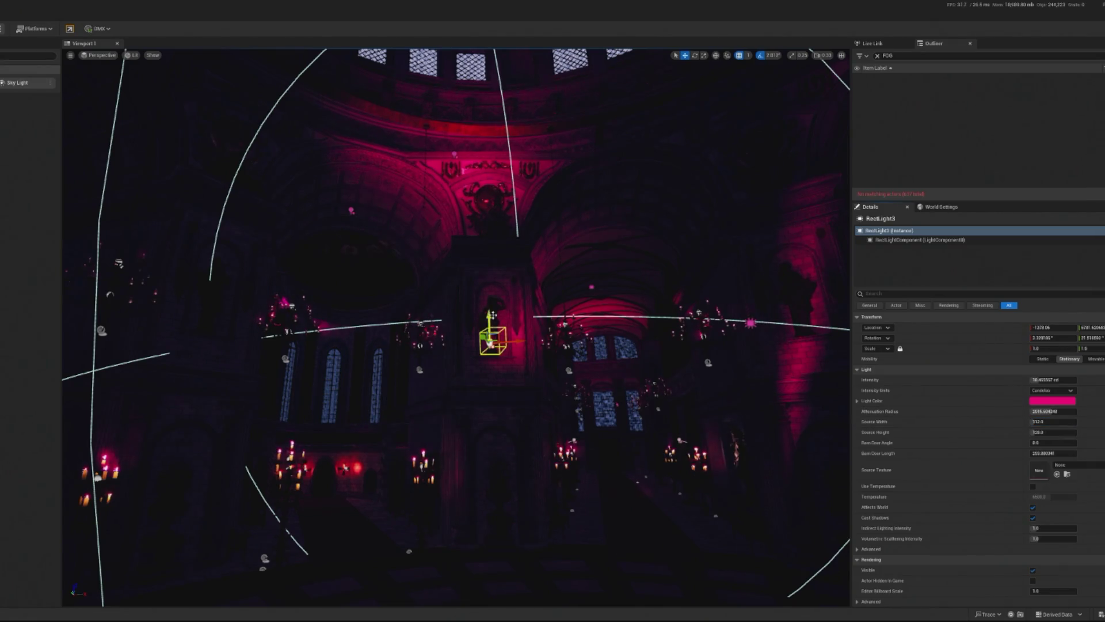
{"action": "scroll", "coordinate": [493, 315], "scroll_direction": "down", "scroll_amount": 5}
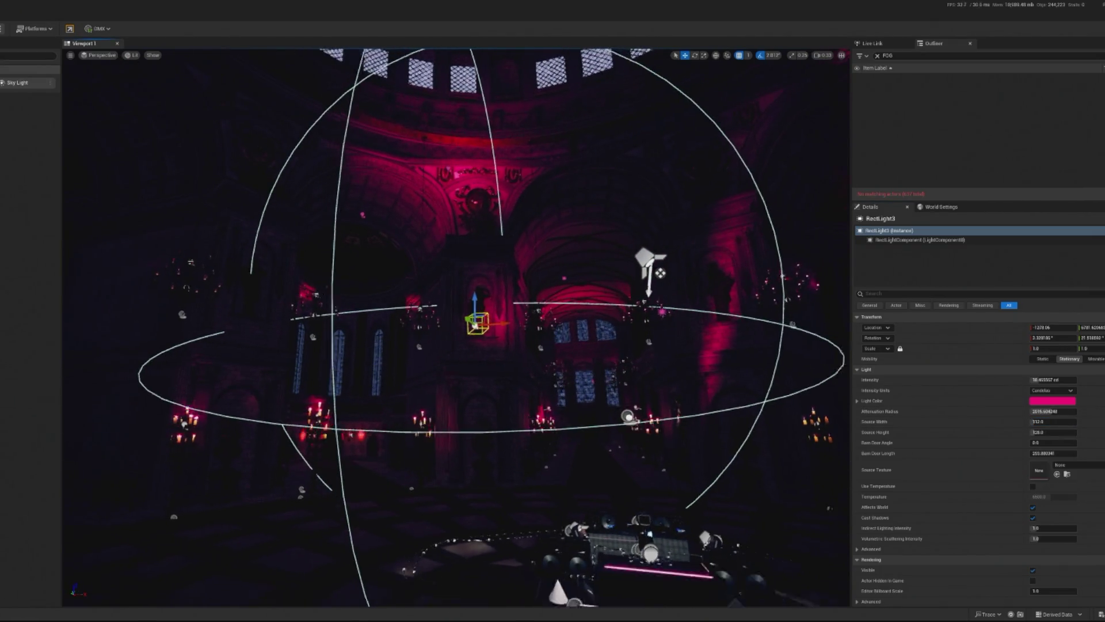
{"action": "scroll", "coordinate": [442, 268], "scroll_direction": "down", "scroll_amount": 5}
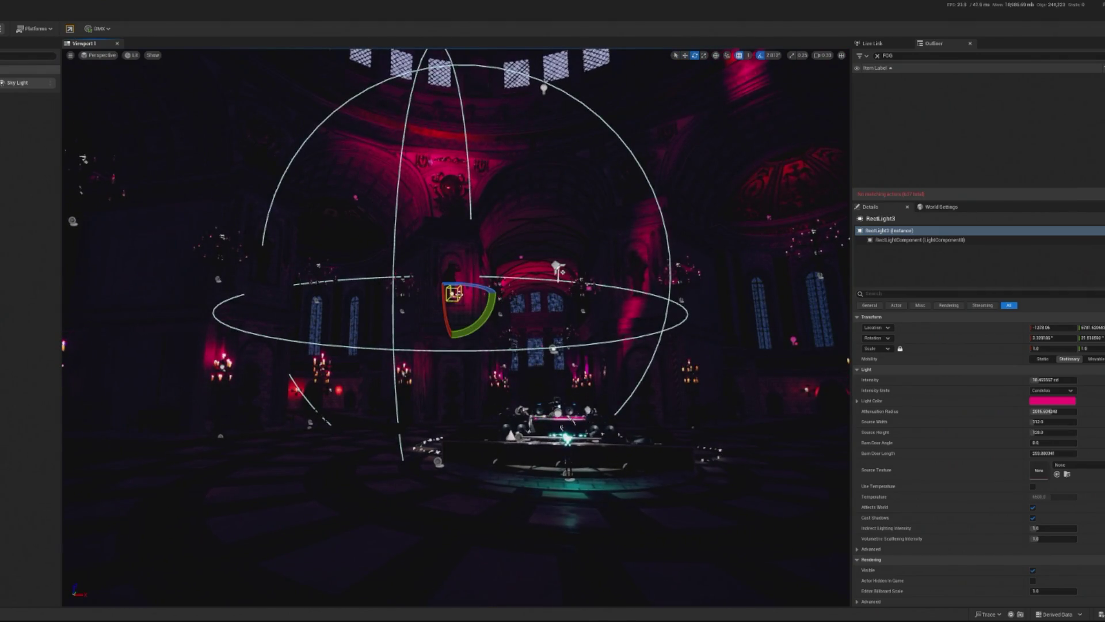
Tilt RectLight3 toward the DJ stage and preview the lighting in a play session.
{"action": "left_click_drag", "start_coordinate": [446, 320], "coordinate": [449, 346]}
{"action": "scroll", "coordinate": [449, 317], "scroll_direction": "up", "scroll_amount": 1}
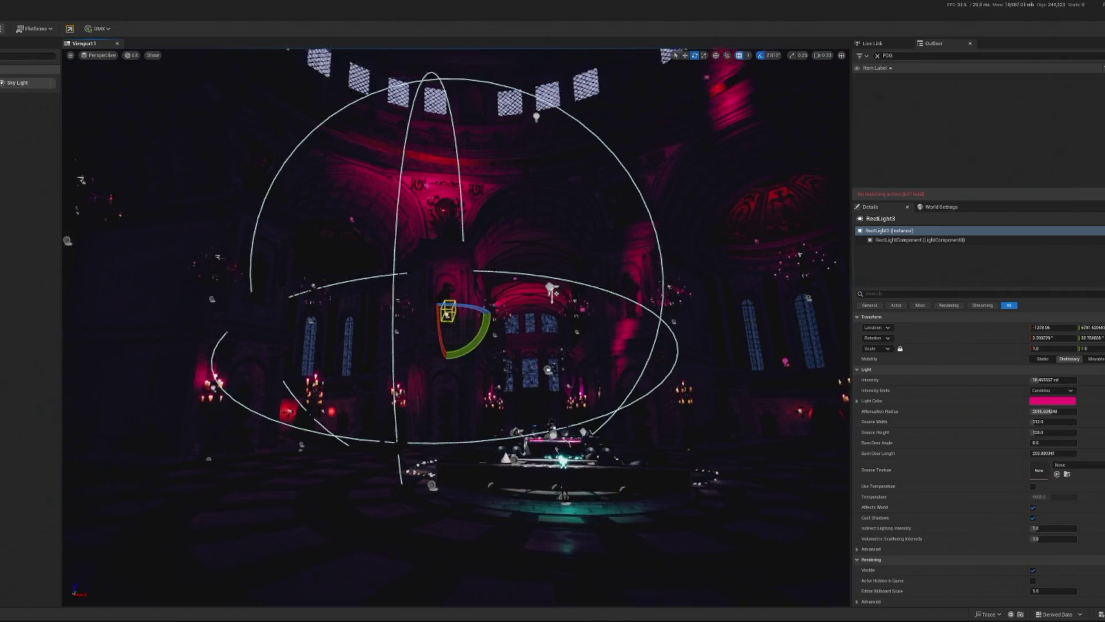
{"action": "scroll", "coordinate": [449, 322], "scroll_direction": "up", "scroll_amount": 5}
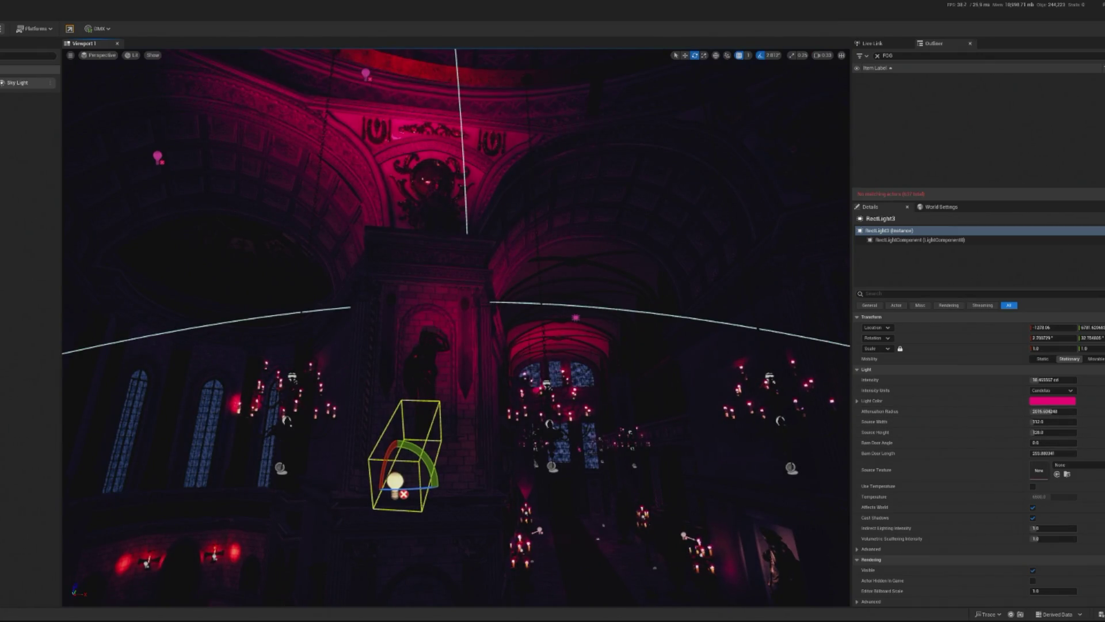
{"action": "scroll", "coordinate": [431, 324], "scroll_direction": "down", "scroll_amount": 10}
{"action": "scroll", "coordinate": [403, 259], "scroll_direction": "up", "scroll_amount": 5}
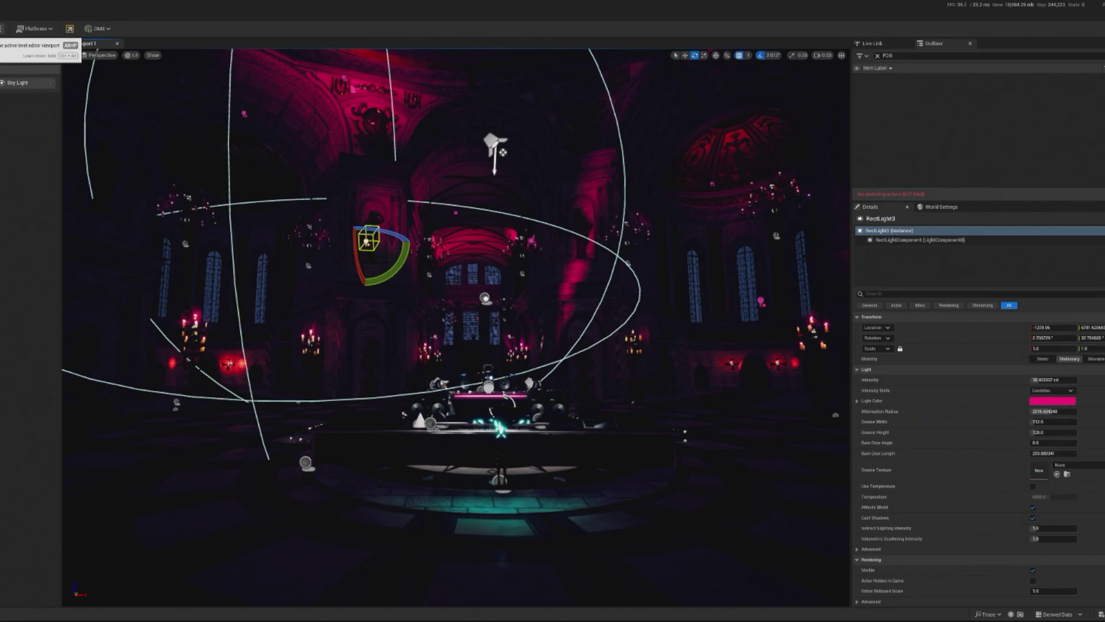
{"action": "key", "text": "alt+p"}
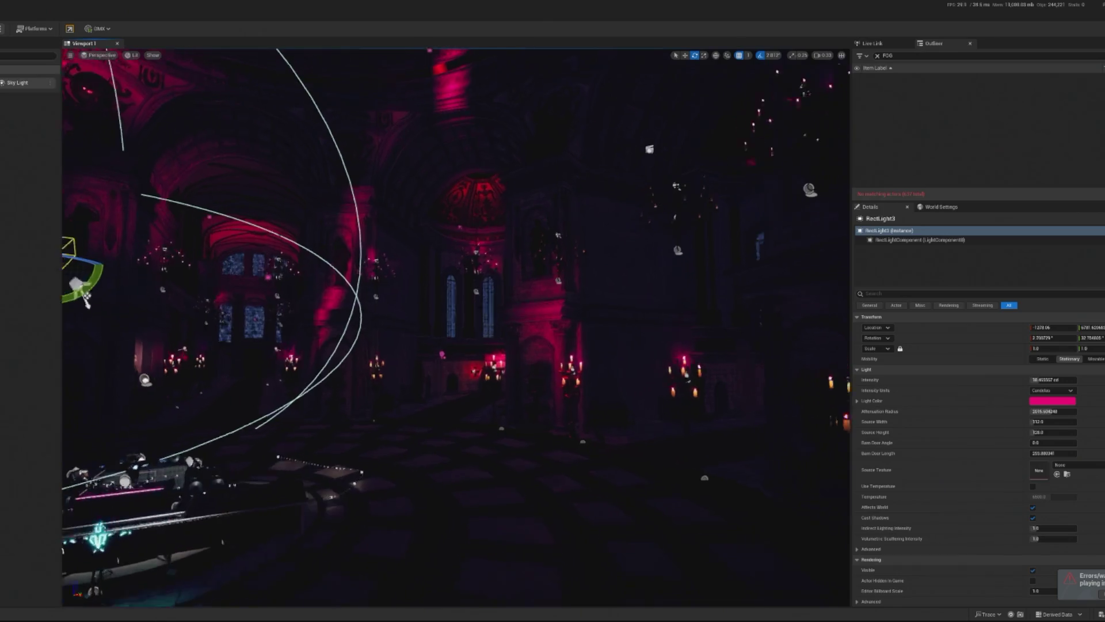
{"action": "left_click", "coordinate": [95, 460]}
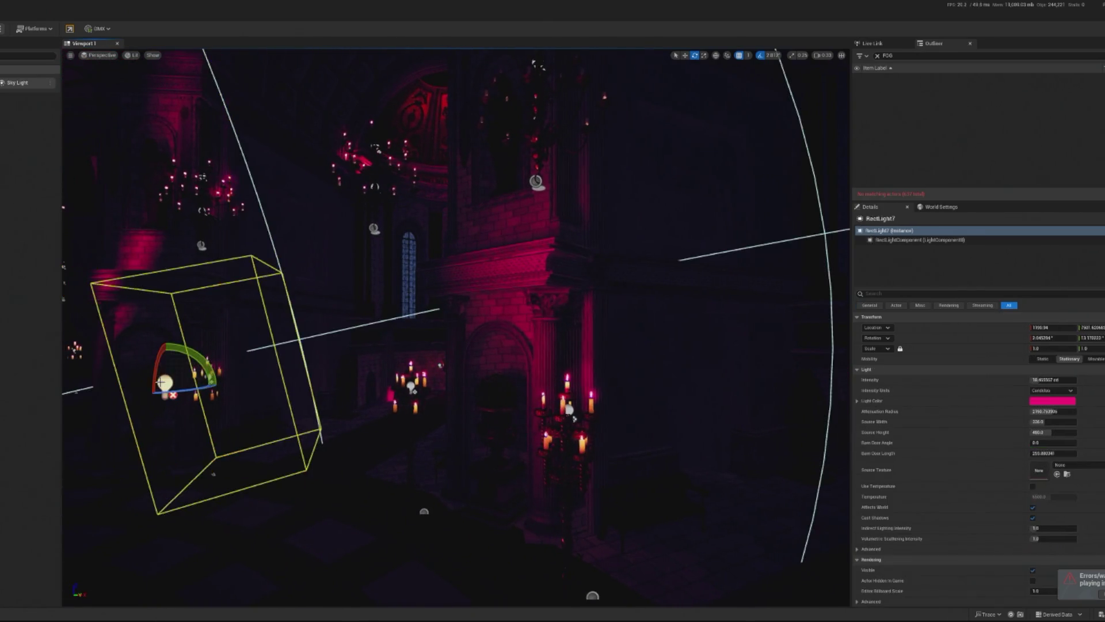
Shrink RectLight7's attenuation radius to about 1225 and move it forward along X.
{"action": "key", "text": "f"}
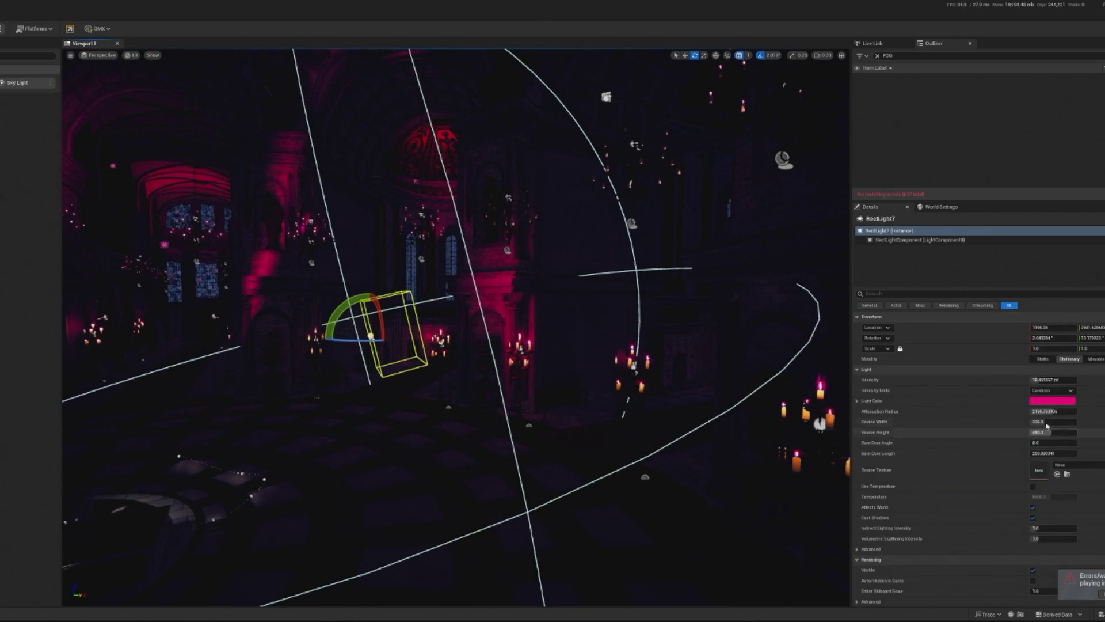
{"action": "left_click_drag", "start_coordinate": [1048, 411], "coordinate": [1025, 411]}
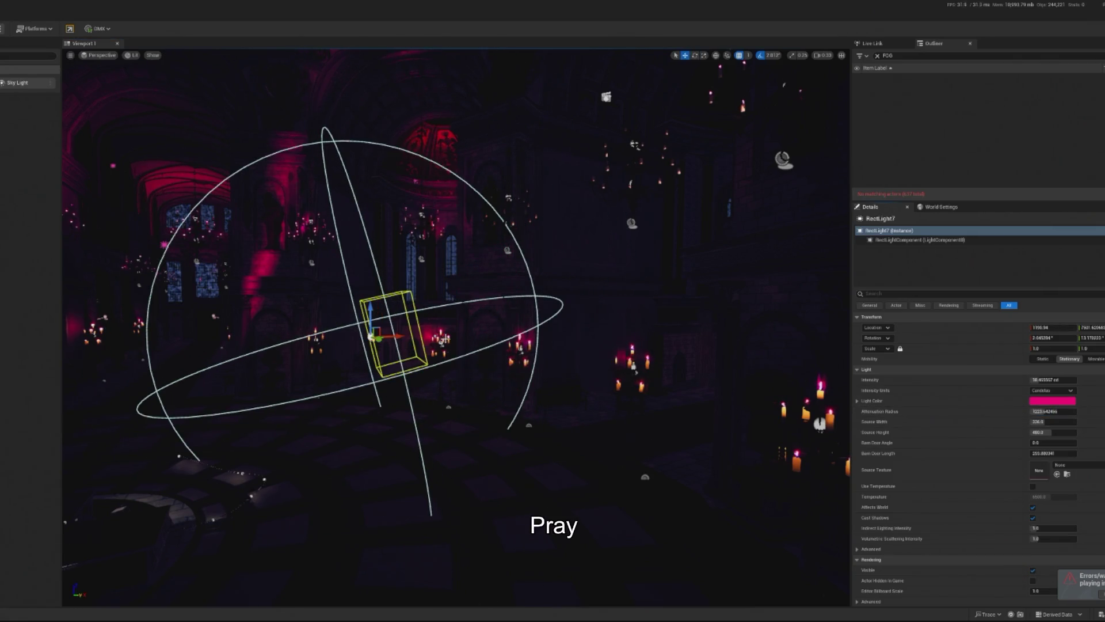
{"action": "left_click_drag", "start_coordinate": [1048, 327], "coordinate": [1083, 327]}
Duplicate it as RectLight8, slide it along the nave, and rotate it about its local axis.
{"action": "key", "text": "ctrl+d"}
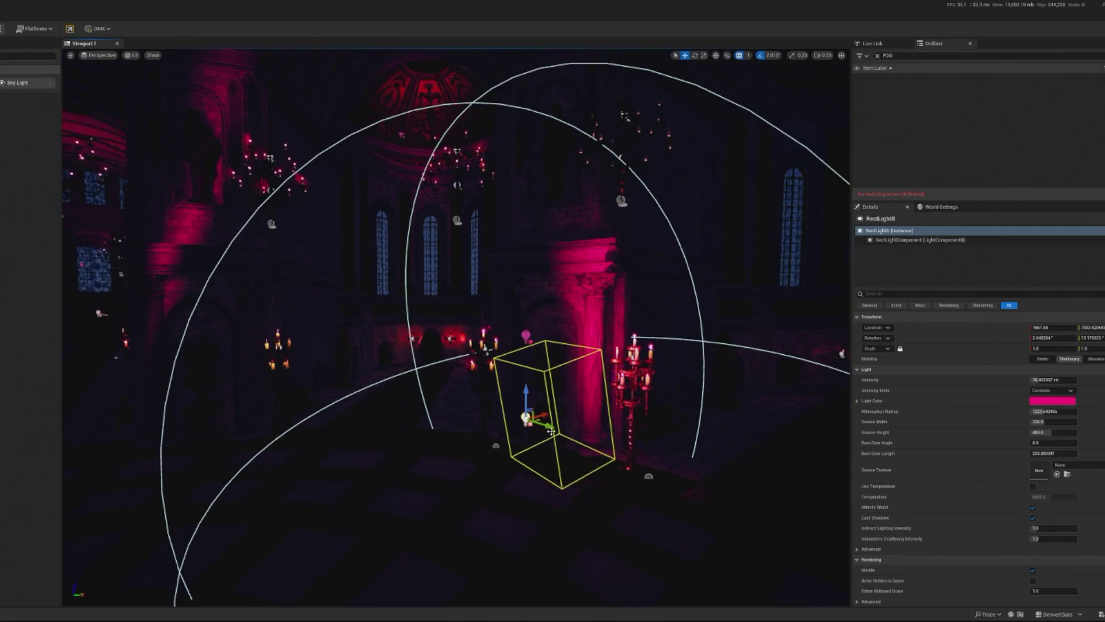
{"action": "mouse_move", "coordinate": [549, 425]}
{"action": "left_mouse_down"}
{"action": "mouse_move", "coordinate": [596, 431]}
{"action": "mouse_move", "coordinate": [592, 407]}
{"action": "mouse_move", "coordinate": [666, 382]}
{"action": "mouse_move", "coordinate": [678, 345]}
{"action": "mouse_move", "coordinate": [620, 348]}
{"action": "left_mouse_up"}
{"action": "key", "text": "e"}
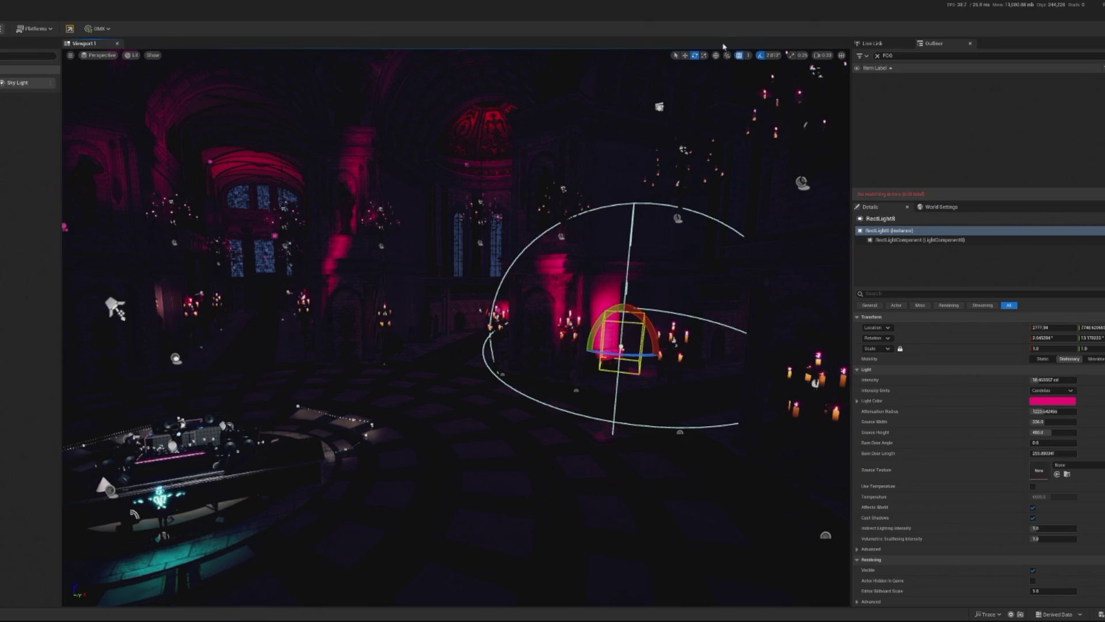
{"action": "left_click", "coordinate": [715, 55]}
{"action": "left_click_drag", "start_coordinate": [623, 326], "coordinate": [626, 295]}
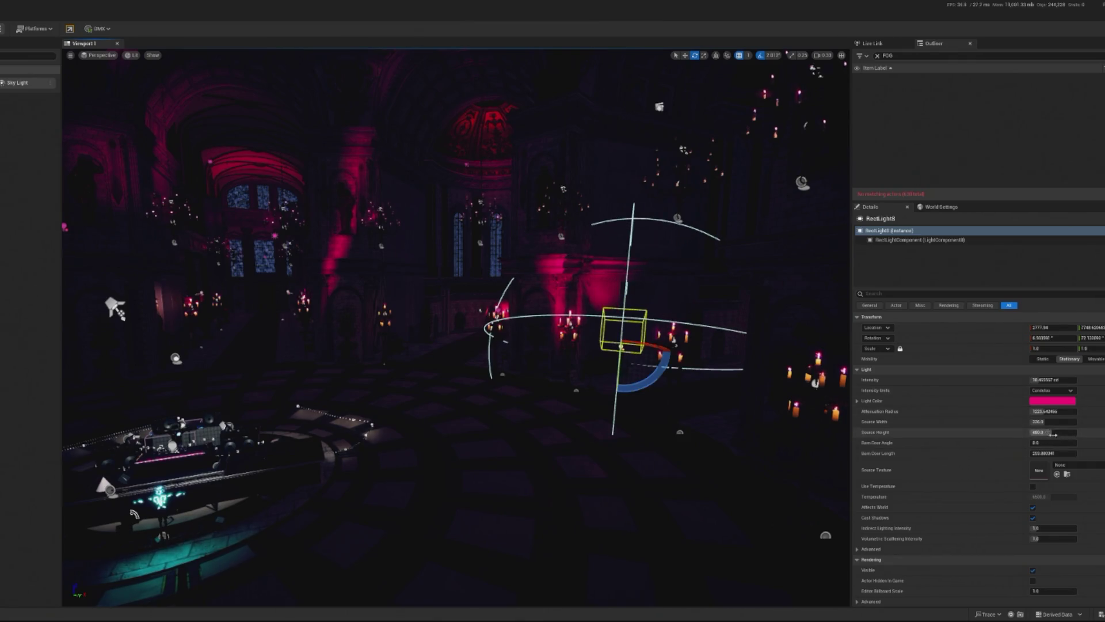
Reduce RectLight8's source width and rotate it further beside the nave candles.
{"action": "left_click_drag", "start_coordinate": [1053, 422], "coordinate": [1059, 421]}
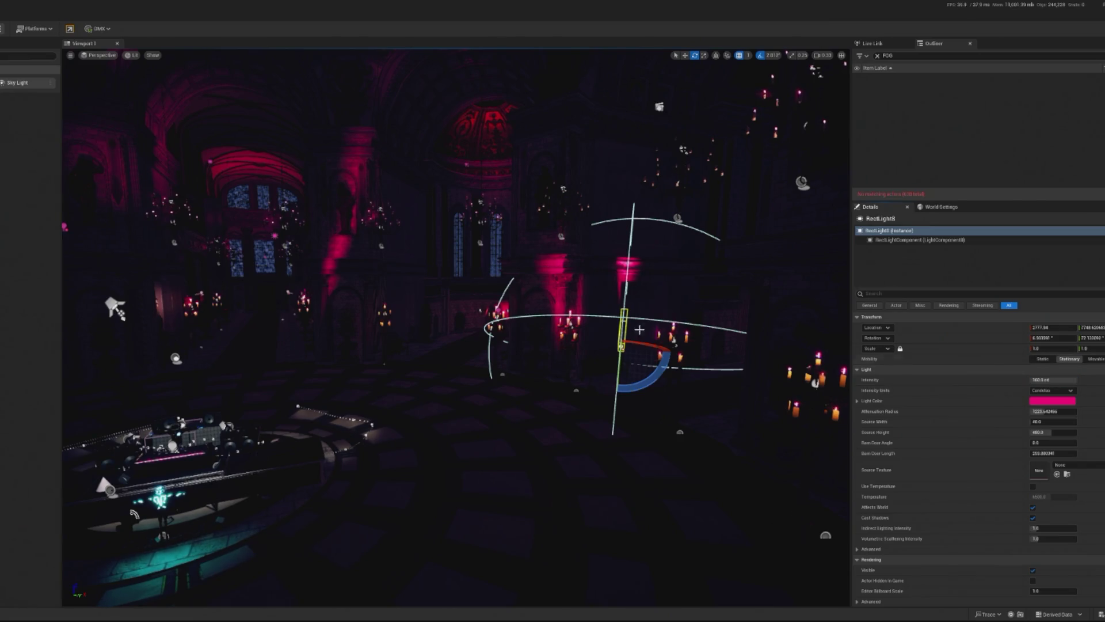
{"action": "key", "text": "f"}
{"action": "key", "text": "w"}
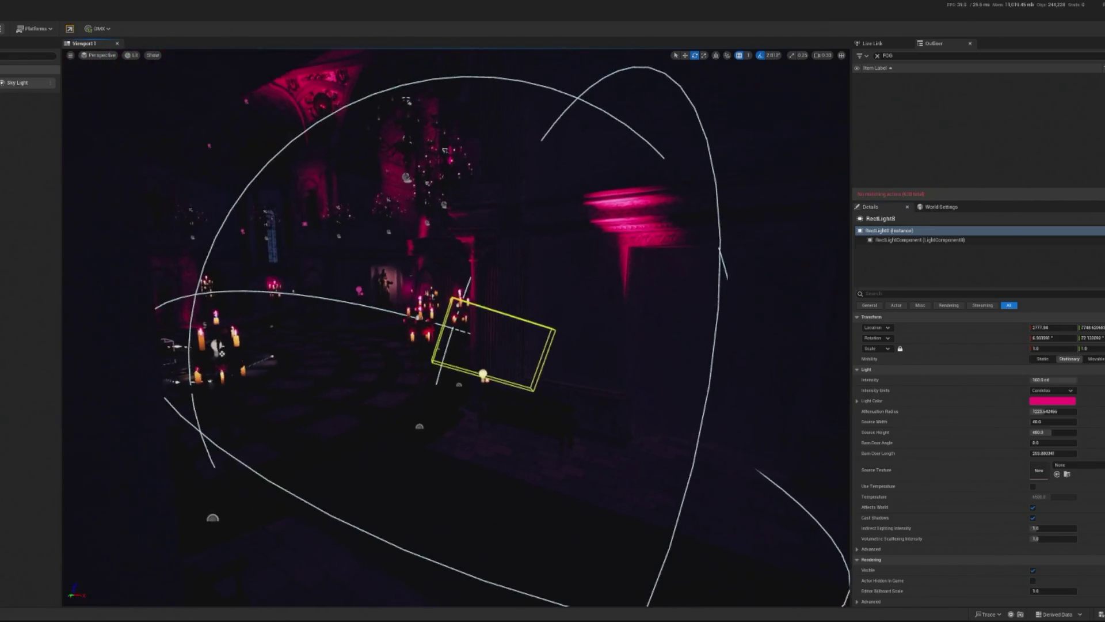
{"action": "mouse_move", "coordinate": [464, 366]}
{"action": "left_mouse_down"}
{"action": "mouse_move", "coordinate": [482, 377]}
{"action": "mouse_move", "coordinate": [473, 357]}
{"action": "mouse_move", "coordinate": [510, 360]}
{"action": "mouse_move", "coordinate": [473, 390]}
{"action": "mouse_move", "coordinate": [538, 407]}
{"action": "mouse_move", "coordinate": [567, 370]}
{"action": "mouse_move", "coordinate": [625, 351]}
{"action": "left_mouse_up"}
{"action": "key", "text": "w"}
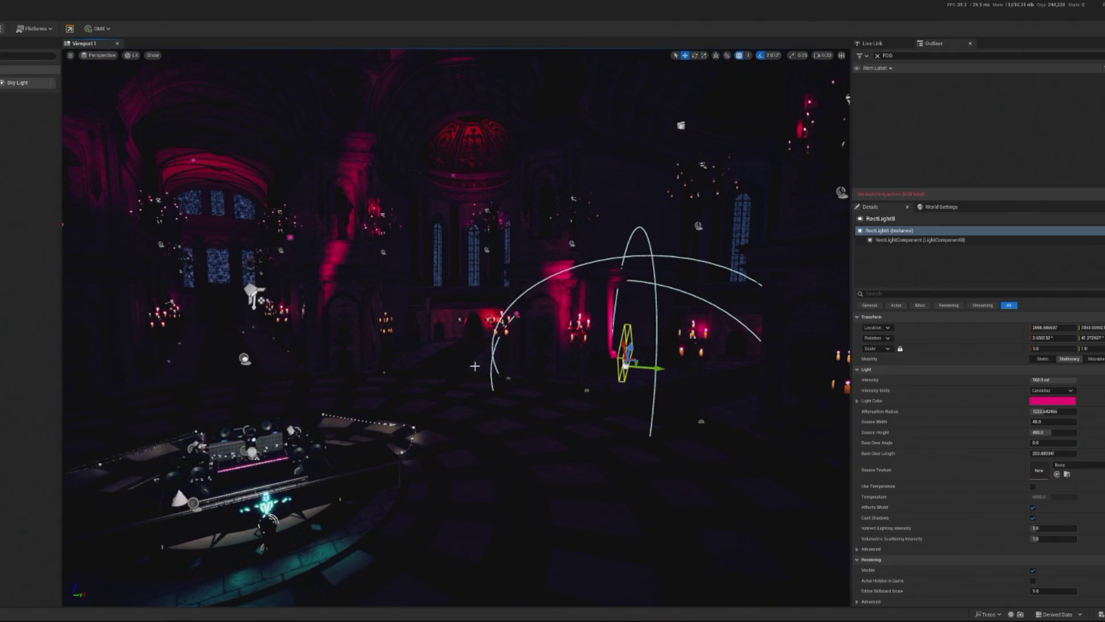
Rotate and raise RectLight8, enlarge its attenuation radius to about 2488, and frame it closely.
{"action": "key", "text": "e"}
{"action": "left_click_drag", "start_coordinate": [630, 381], "coordinate": [570, 416]}
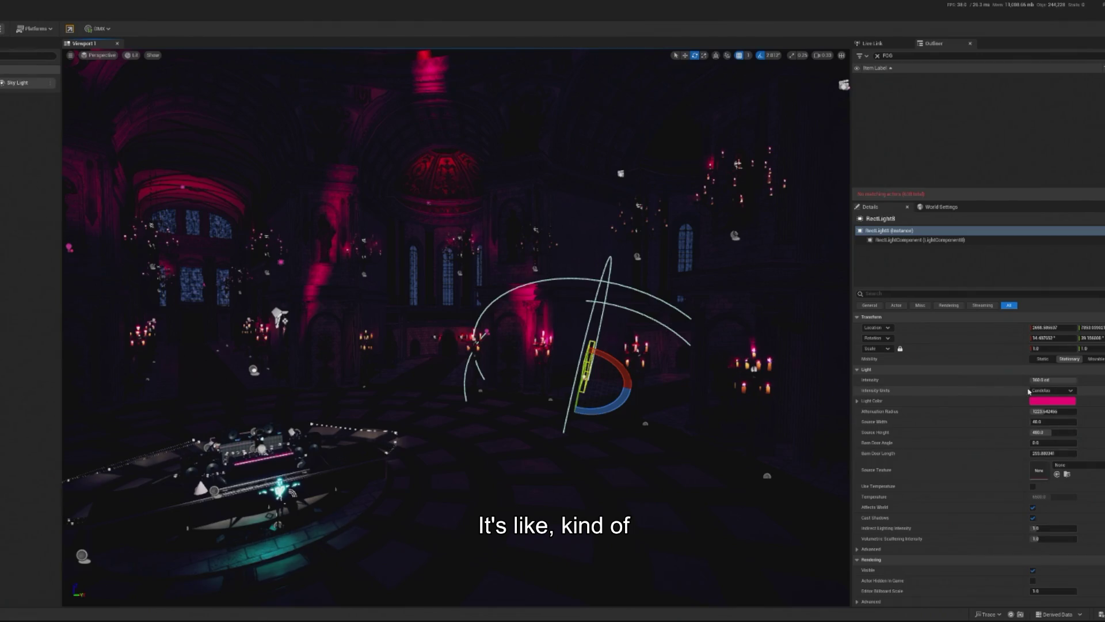
{"action": "left_click_drag", "start_coordinate": [1043, 411], "coordinate": [1065, 411]}
{"action": "mouse_move", "coordinate": [588, 356]}
{"action": "left_mouse_down"}
{"action": "mouse_move", "coordinate": [579, 311]}
{"action": "mouse_move", "coordinate": [628, 321]}
{"action": "left_mouse_up"}
{"action": "key", "text": "w"}
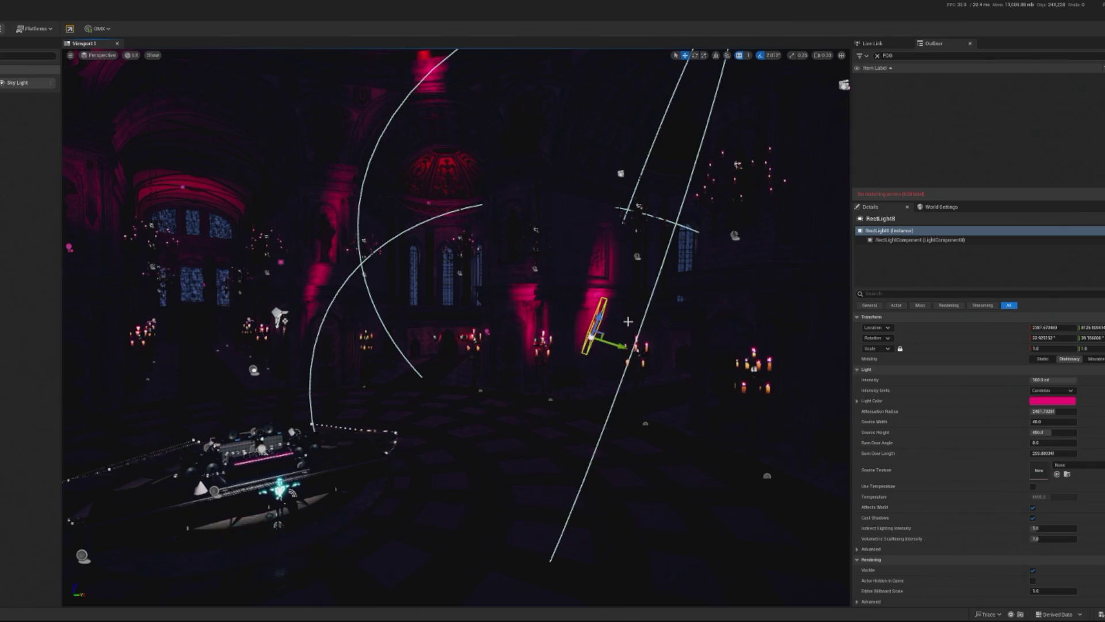
{"action": "left_click_drag", "start_coordinate": [566, 356], "coordinate": [644, 337]}
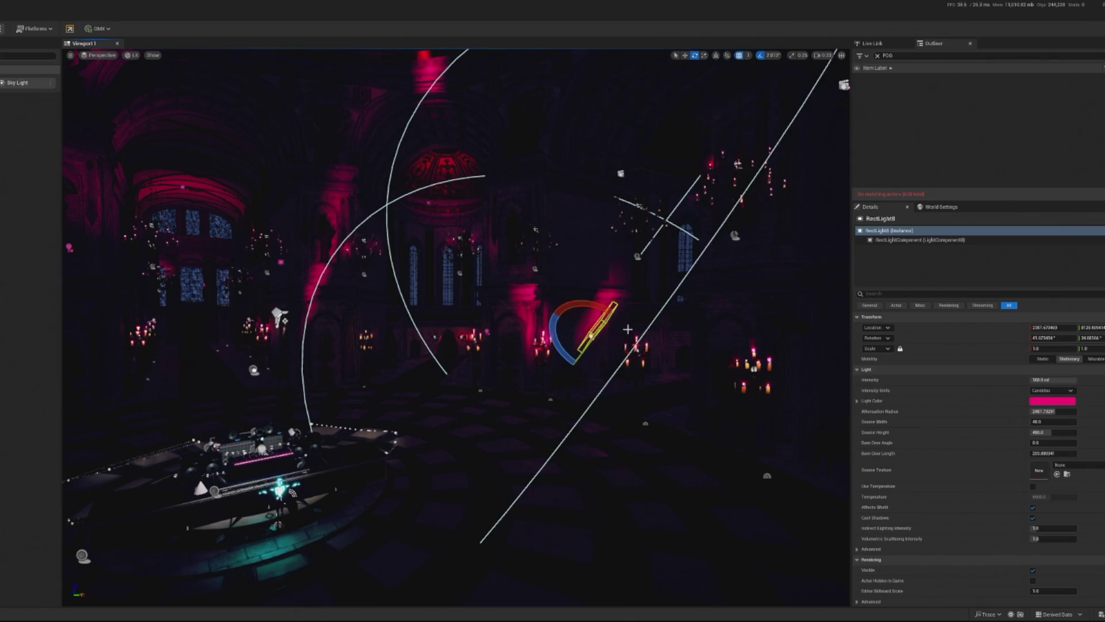
{"action": "key", "text": "f"}
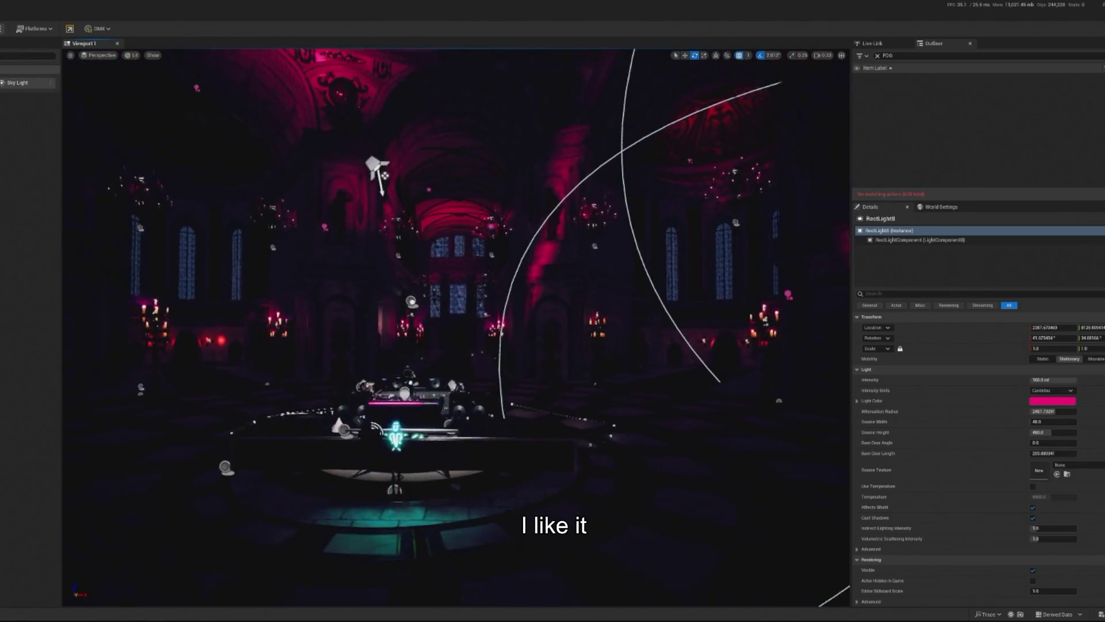
{"action": "key", "text": "w"}
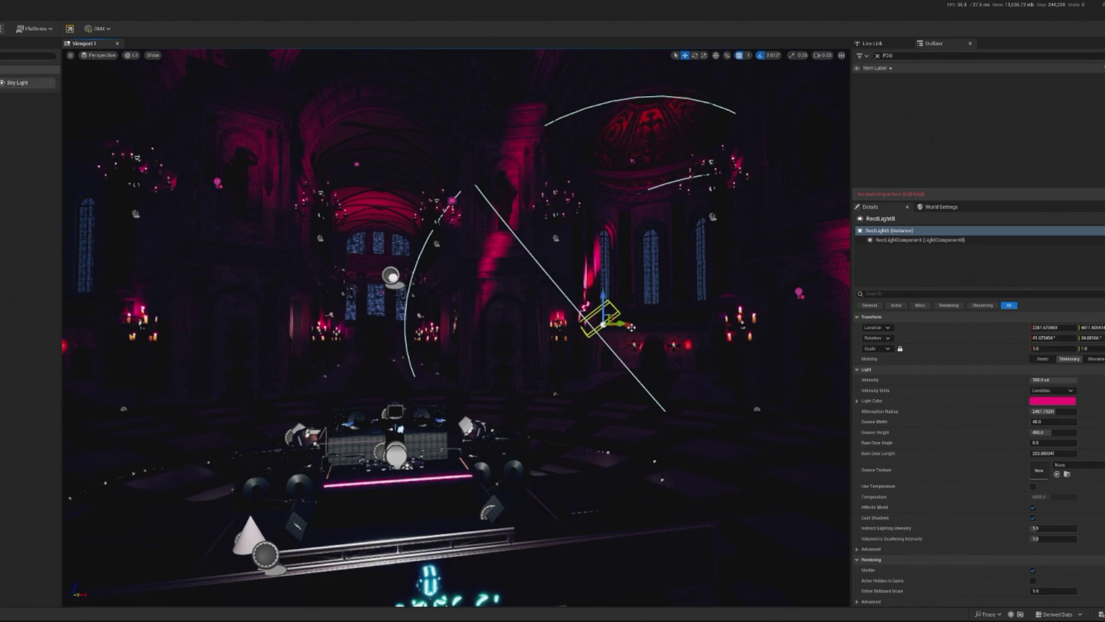
Slide RectLight8 along X and Y, then rotate it to re-aim its beam.
{"action": "left_click_drag", "start_coordinate": [619, 327], "coordinate": [724, 329]}
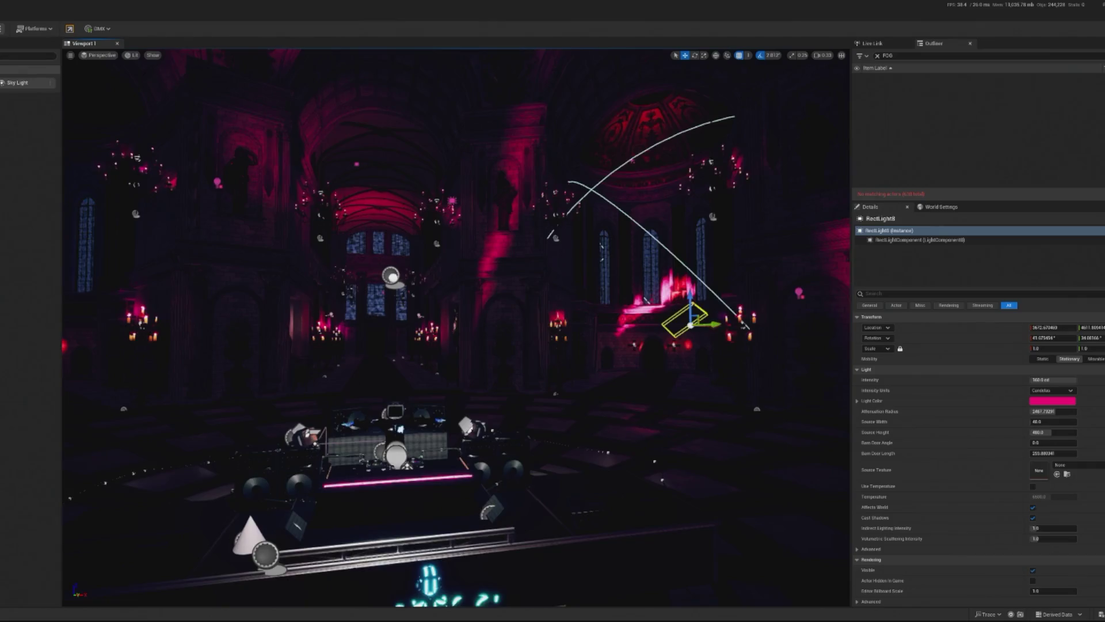
{"action": "mouse_move", "coordinate": [695, 294]}
{"action": "left_mouse_down"}
{"action": "mouse_move", "coordinate": [610, 311]}
{"action": "mouse_move", "coordinate": [547, 348]}
{"action": "mouse_move", "coordinate": [570, 344]}
{"action": "left_mouse_up"}
{"action": "key", "text": "f"}
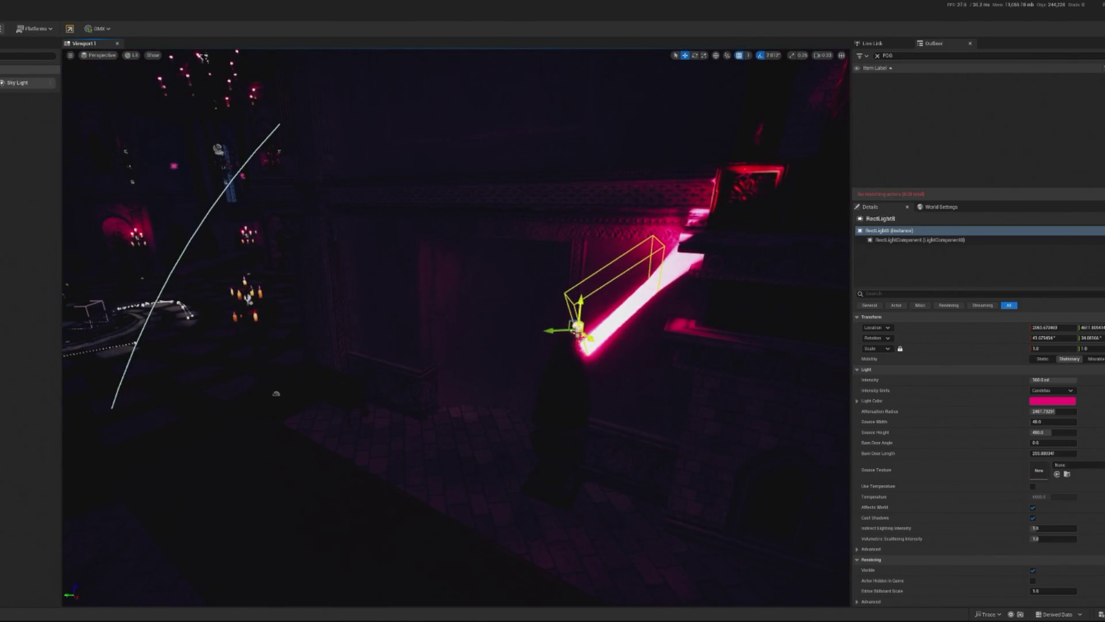
{"action": "mouse_move", "coordinate": [576, 328]}
{"action": "left_mouse_down"}
{"action": "mouse_move", "coordinate": [525, 321]}
{"action": "mouse_move", "coordinate": [73, 352]}
{"action": "left_mouse_up"}
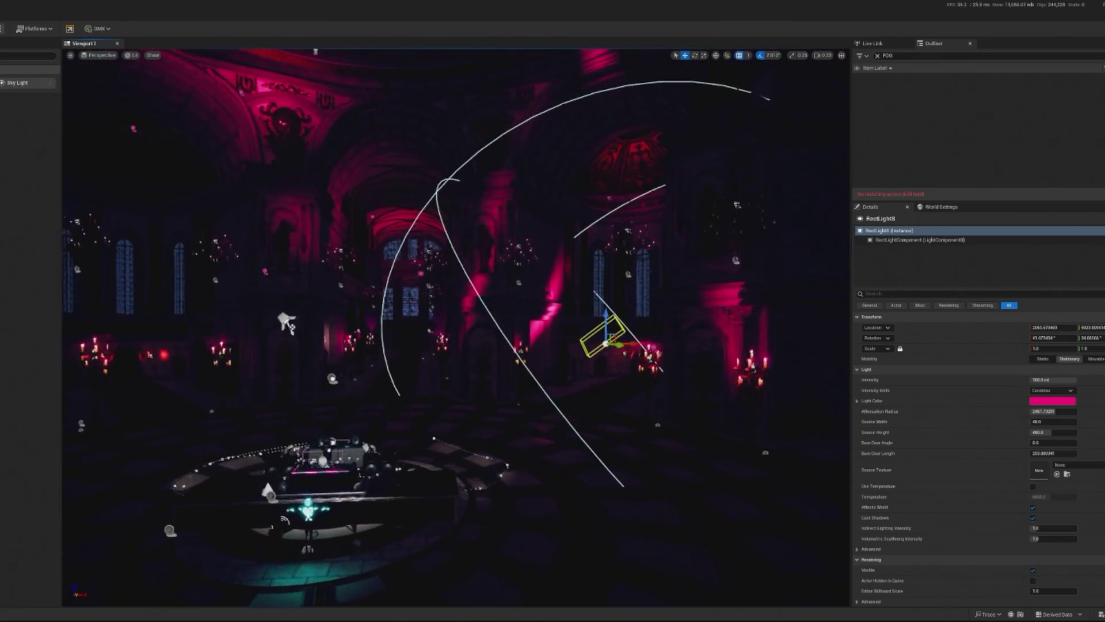
{"action": "left_click_drag", "start_coordinate": [599, 304], "coordinate": [655, 338]}
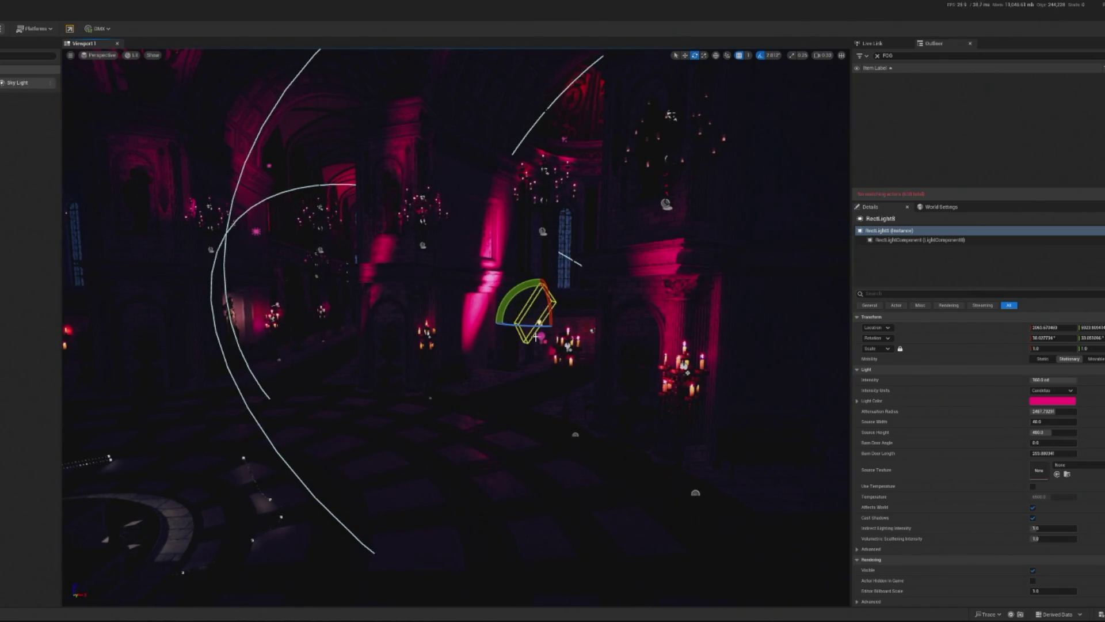
{"action": "left_click_drag", "start_coordinate": [535, 303], "coordinate": [598, 316]}
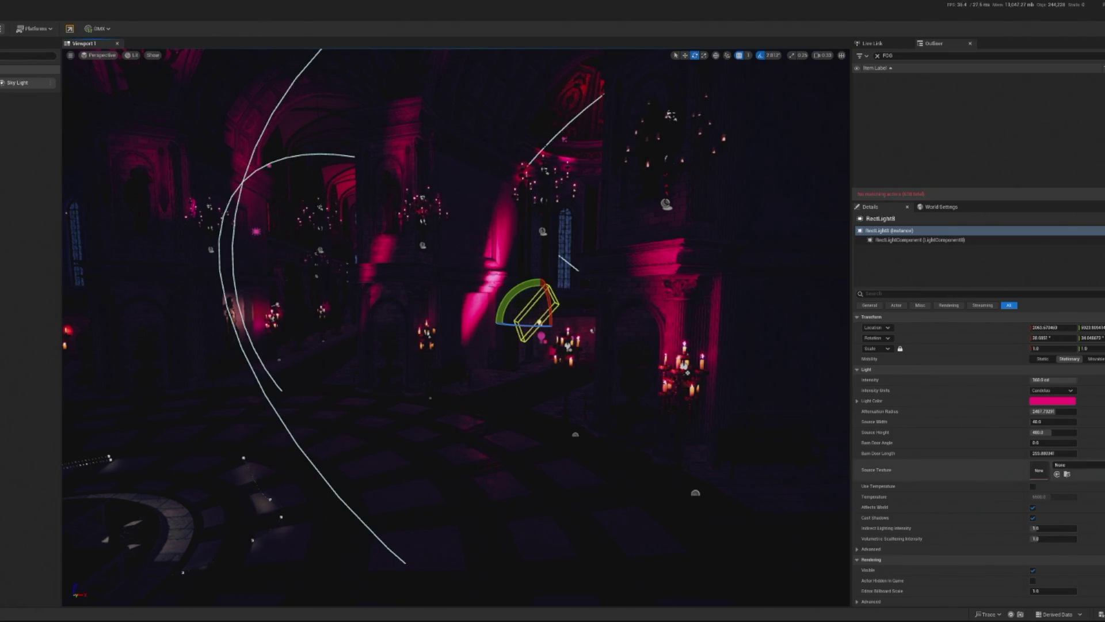
Widen RectLight8's source width to about 328 and nudge it lower-left with a slight rotation.
{"action": "mouse_move", "coordinate": [1039, 422]}
{"action": "left_mouse_down"}
{"action": "mouse_move", "coordinate": [1064, 422]}
{"action": "mouse_move", "coordinate": [1049, 421]}
{"action": "left_mouse_up"}
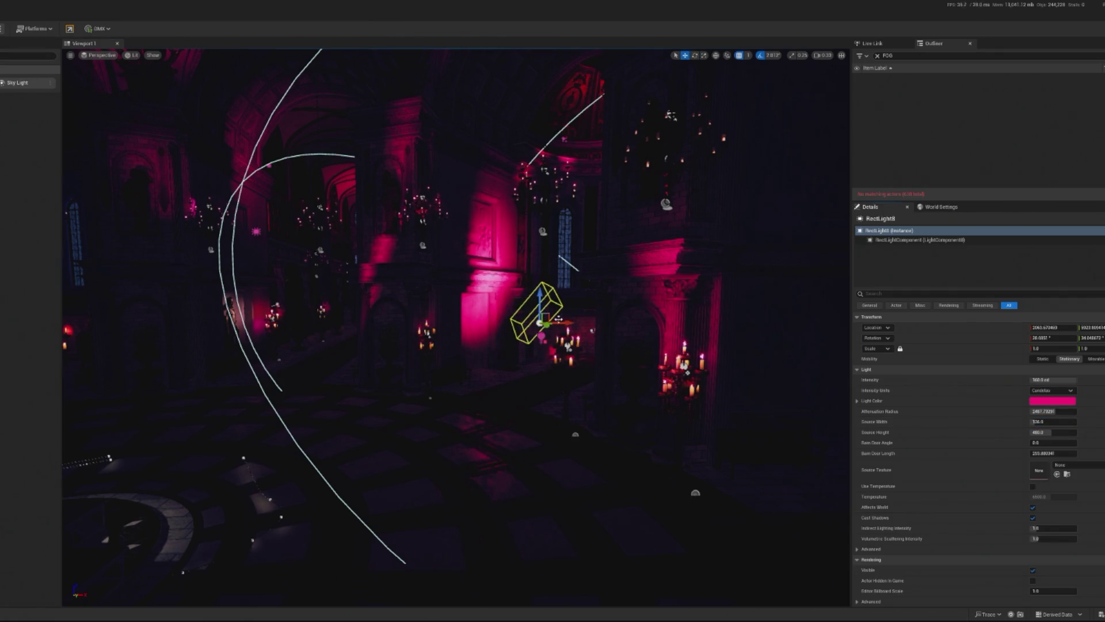
{"action": "mouse_move", "coordinate": [541, 325]}
{"action": "left_mouse_down"}
{"action": "mouse_move", "coordinate": [532, 319]}
{"action": "mouse_move", "coordinate": [561, 331]}
{"action": "mouse_move", "coordinate": [519, 343]}
{"action": "left_mouse_up"}
{"action": "mouse_move", "coordinate": [477, 296]}
{"action": "left_mouse_down"}
{"action": "mouse_move", "coordinate": [539, 335]}
{"action": "mouse_move", "coordinate": [485, 327]}
{"action": "mouse_move", "coordinate": [518, 315]}
{"action": "left_mouse_up"}
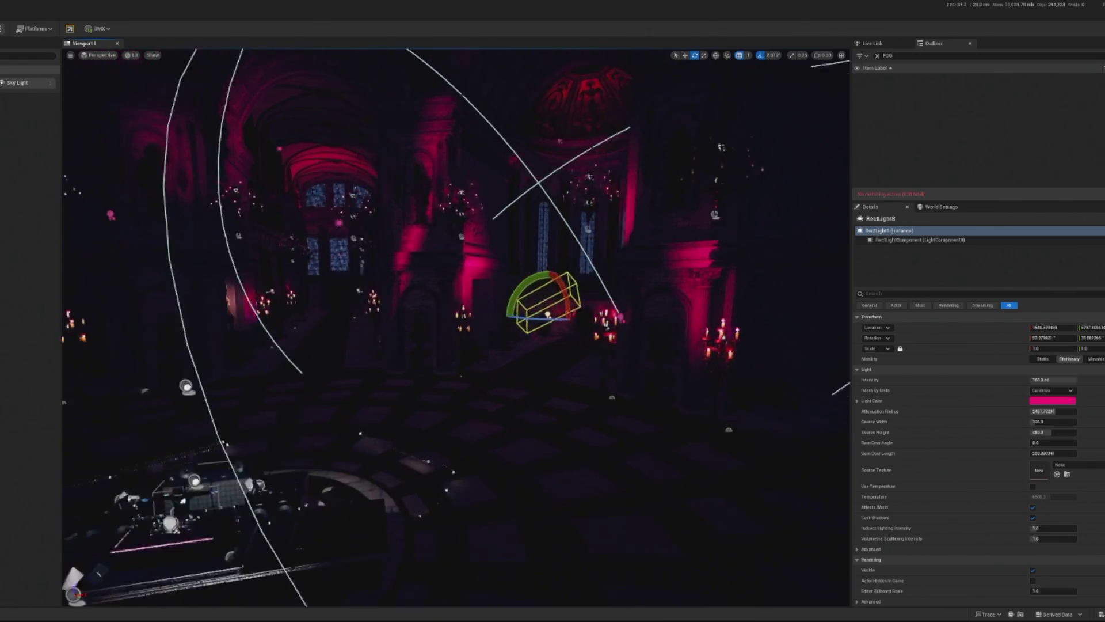
{"action": "left_click", "coordinate": [403, 546]}
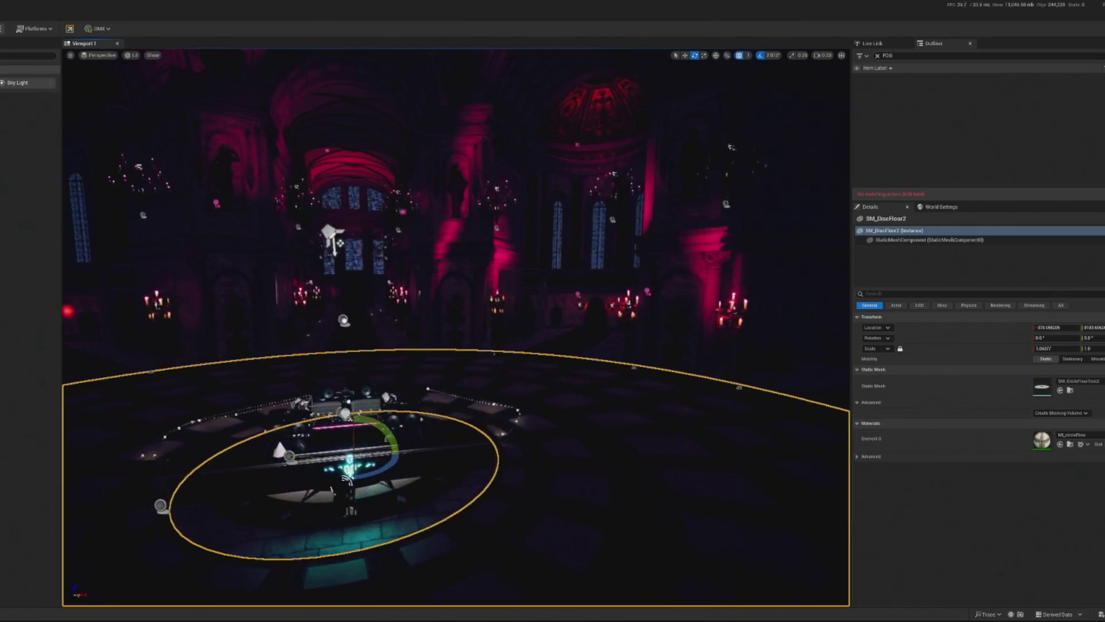
Slide the dome rect light along X to about -255, centring it beneath the dome windows.
{"action": "scroll", "coordinate": [528, 413], "scroll_direction": "down", "scroll_amount": 8}
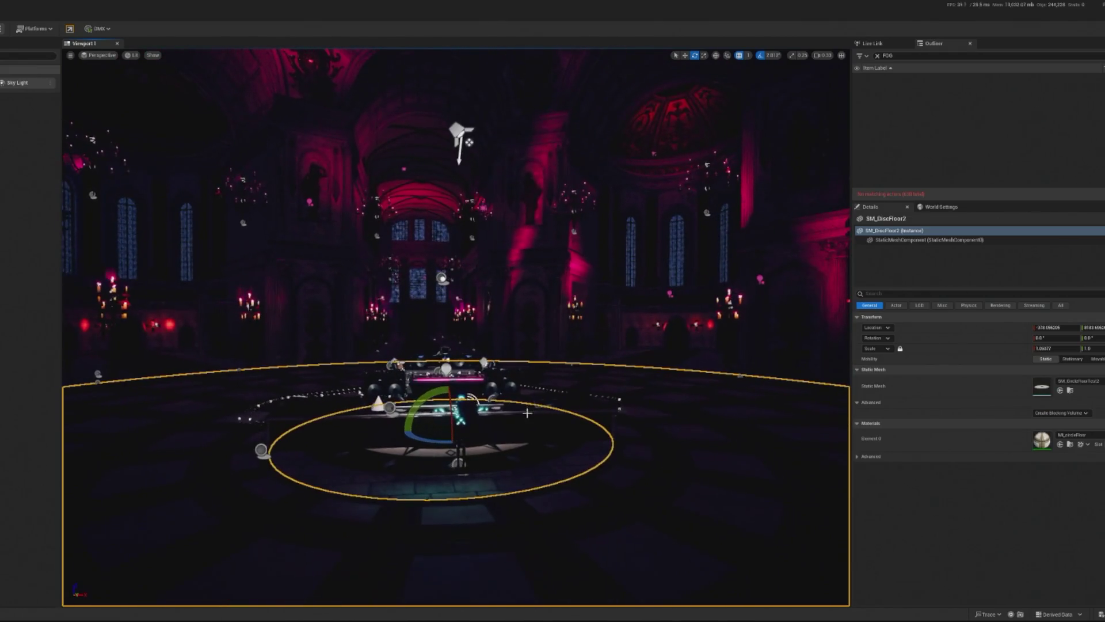
{"action": "scroll", "coordinate": [460, 415], "scroll_direction": "up", "scroll_amount": 5}
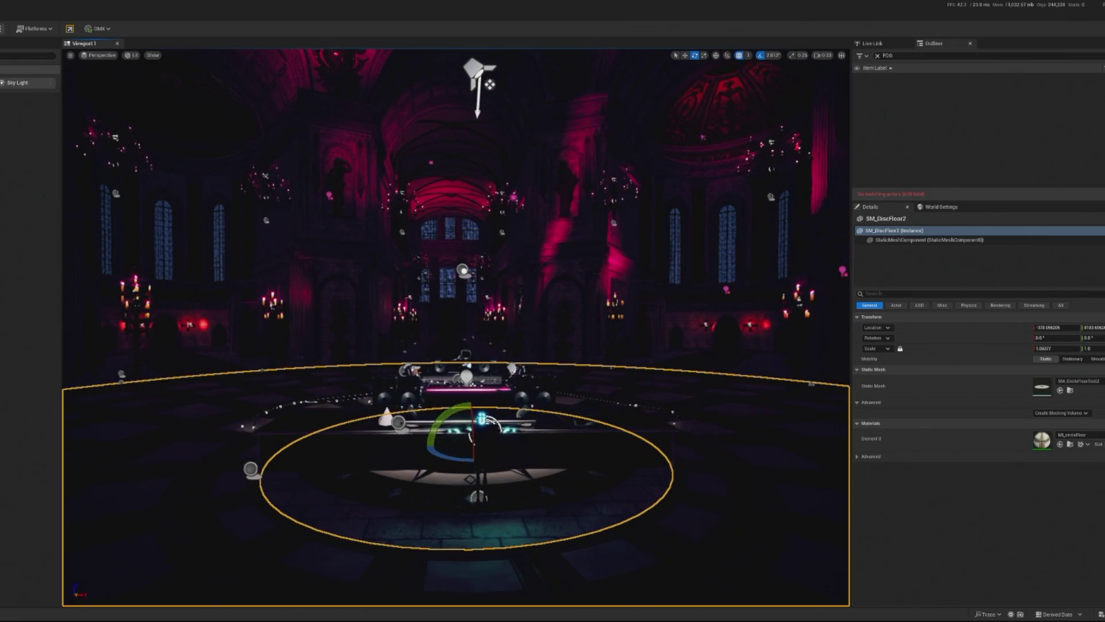
{"action": "scroll", "coordinate": [455, 328], "scroll_direction": "down", "scroll_amount": 5}
{"action": "left_click_drag", "start_coordinate": [601, 137], "coordinate": [601, 137]}
{"action": "left_click", "coordinate": [612, 136]}
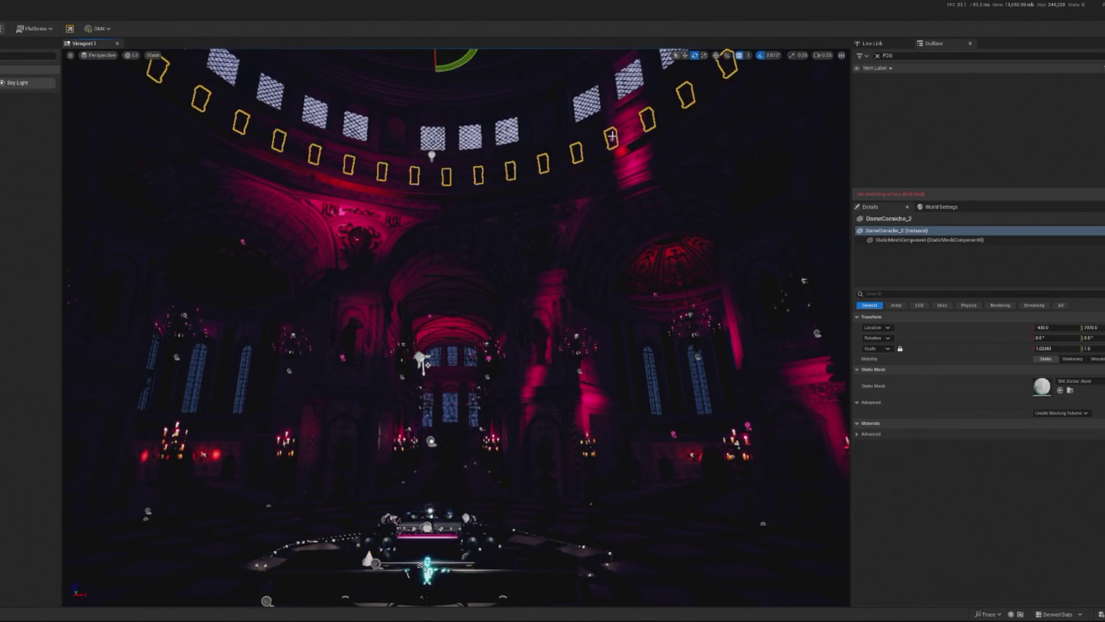
{"action": "mouse_move", "coordinate": [640, 140]}
{"action": "left_mouse_down"}
{"action": "mouse_move", "coordinate": [508, 191]}
{"action": "mouse_move", "coordinate": [587, 200]}
{"action": "mouse_move", "coordinate": [535, 197]}
{"action": "mouse_move", "coordinate": [434, 226]}
{"action": "mouse_move", "coordinate": [452, 241]}
{"action": "left_mouse_up"}
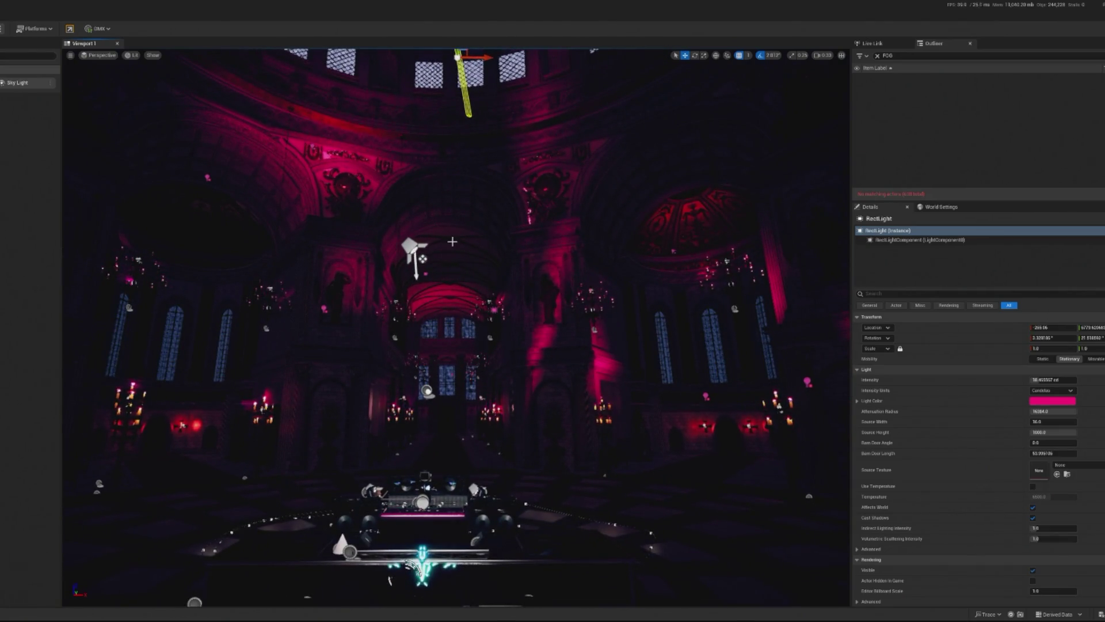
Alt-drag a copy of the dome rect light down as RectLight9 and move it beside the left pillar.
{"action": "left_click_drag", "start_coordinate": [166, 386], "coordinate": [452, 418]}
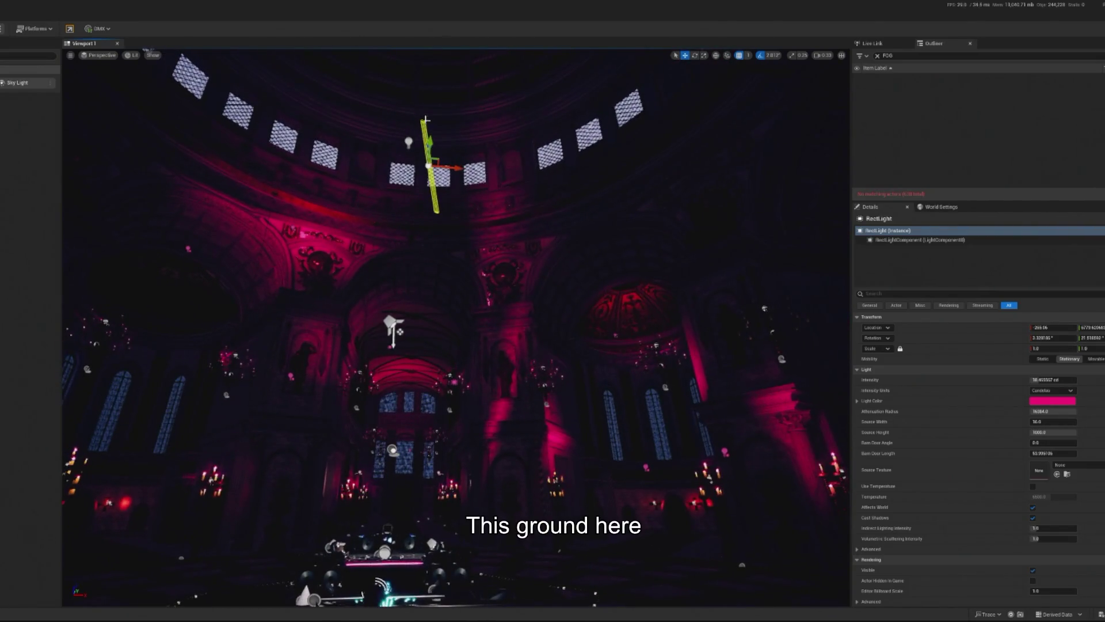
{"action": "mouse_move", "coordinate": [428, 151]}
{"action": "left_mouse_down"}
{"action": "mouse_move", "coordinate": [418, 236]}
{"action": "mouse_move", "coordinate": [416, 176]}
{"action": "left_mouse_up"}
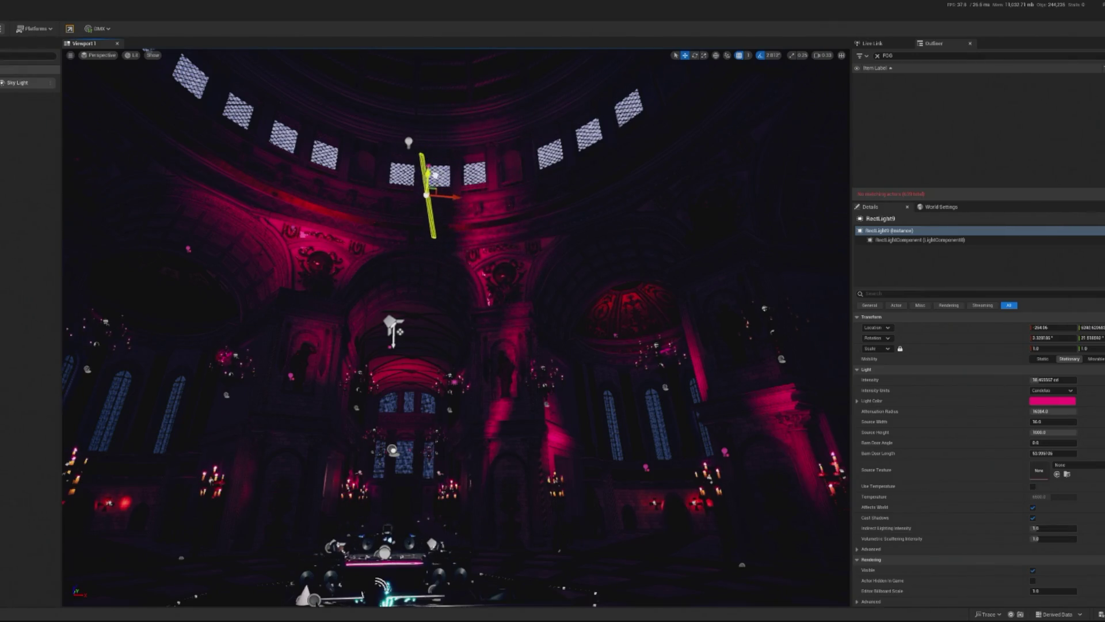
{"action": "mouse_move", "coordinate": [432, 165]}
{"action": "left_mouse_down"}
{"action": "mouse_move", "coordinate": [419, 442]}
{"action": "mouse_move", "coordinate": [509, 205]}
{"action": "left_mouse_up"}
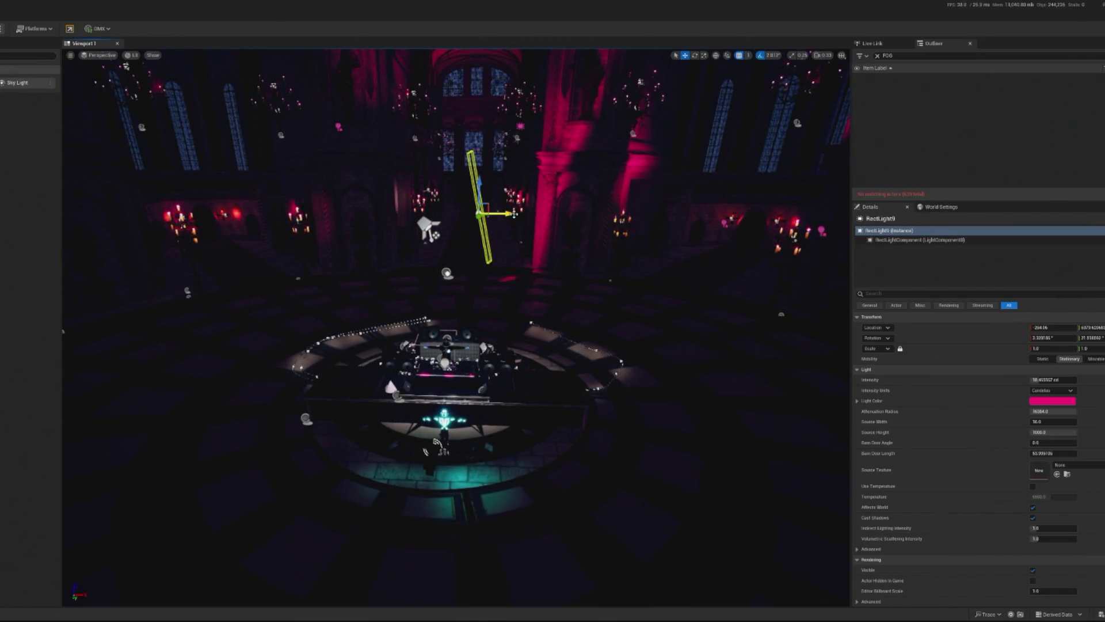
{"action": "mouse_move", "coordinate": [508, 215]}
{"action": "left_mouse_down"}
{"action": "mouse_move", "coordinate": [276, 216]}
{"action": "mouse_move", "coordinate": [383, 276]}
{"action": "mouse_move", "coordinate": [369, 299]}
{"action": "mouse_move", "coordinate": [346, 306]}
{"action": "left_mouse_up"}
{"action": "scroll", "coordinate": [348, 265], "scroll_direction": "up", "scroll_amount": 3}
{"action": "key", "text": "e"}
{"action": "key", "text": "w"}
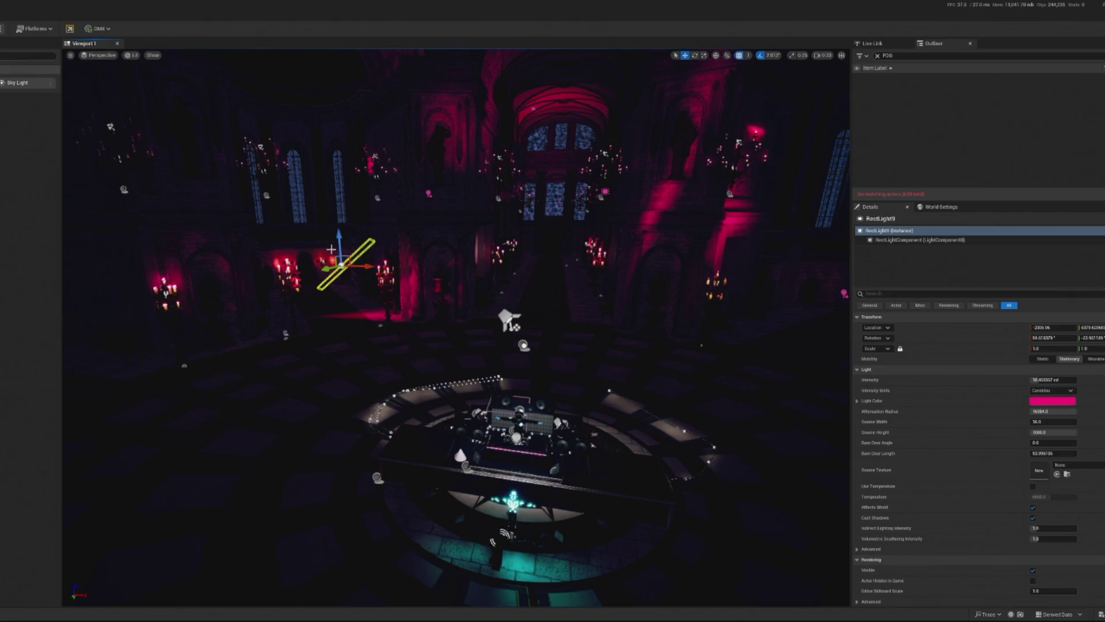
{"action": "left_click_drag", "start_coordinate": [322, 266], "coordinate": [215, 296]}
Rotate RectLight9 to face the pillar, then duplicate it as RectLight10 at a new angle.
{"action": "key", "text": "e"}
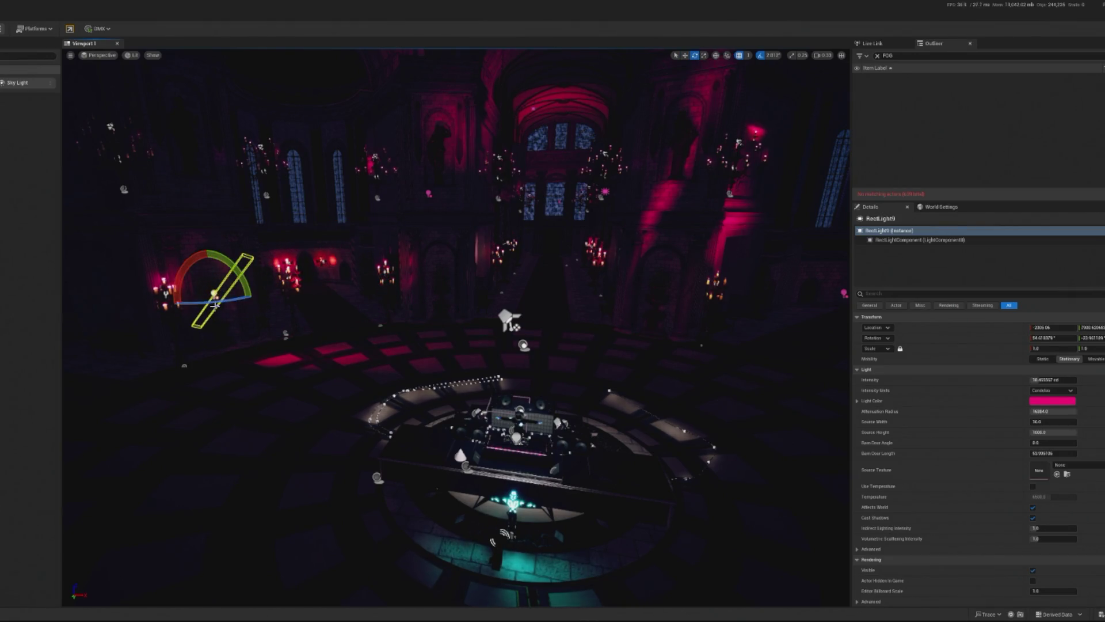
{"action": "left_click", "coordinate": [203, 307]}
{"action": "left_click", "coordinate": [212, 294]}
{"action": "mouse_move", "coordinate": [216, 303]}
{"action": "left_mouse_down"}
{"action": "mouse_move", "coordinate": [284, 290]}
{"action": "mouse_move", "coordinate": [291, 235]}
{"action": "left_mouse_up"}
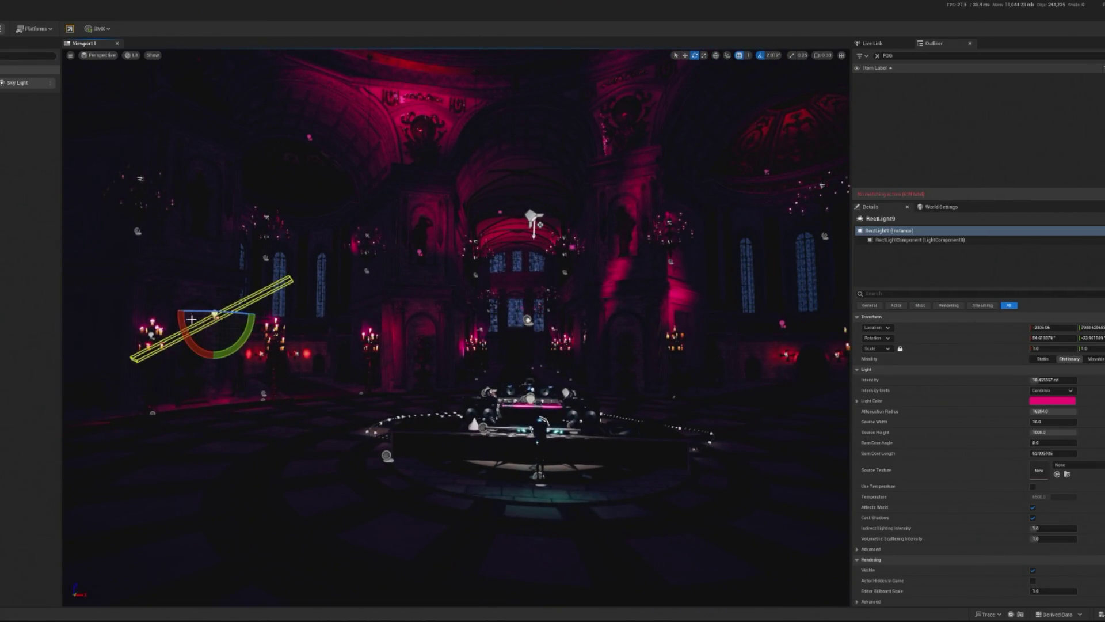
{"action": "left_click", "coordinate": [166, 387]}
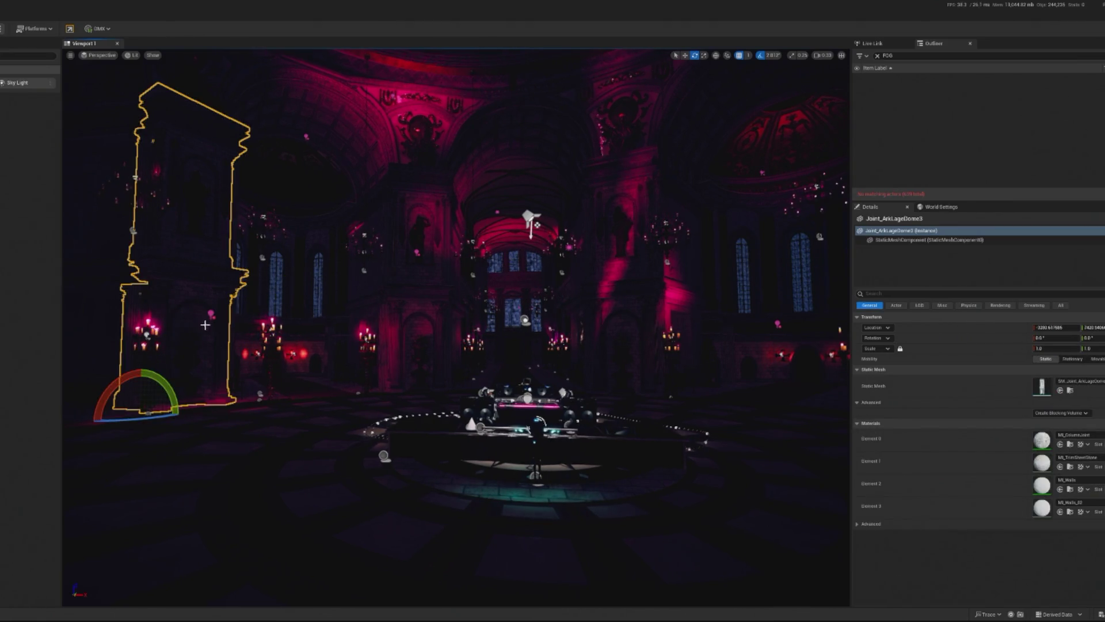
{"action": "key", "text": "ctrl+z"}
{"action": "mouse_move", "coordinate": [213, 268]}
{"action": "left_mouse_down"}
{"action": "mouse_move", "coordinate": [245, 292]}
{"action": "mouse_move", "coordinate": [207, 357]}
{"action": "mouse_move", "coordinate": [174, 330]}
{"action": "mouse_move", "coordinate": [176, 286]}
{"action": "left_mouse_up"}
{"action": "left_click_drag", "start_coordinate": [183, 349], "coordinate": [174, 300]}
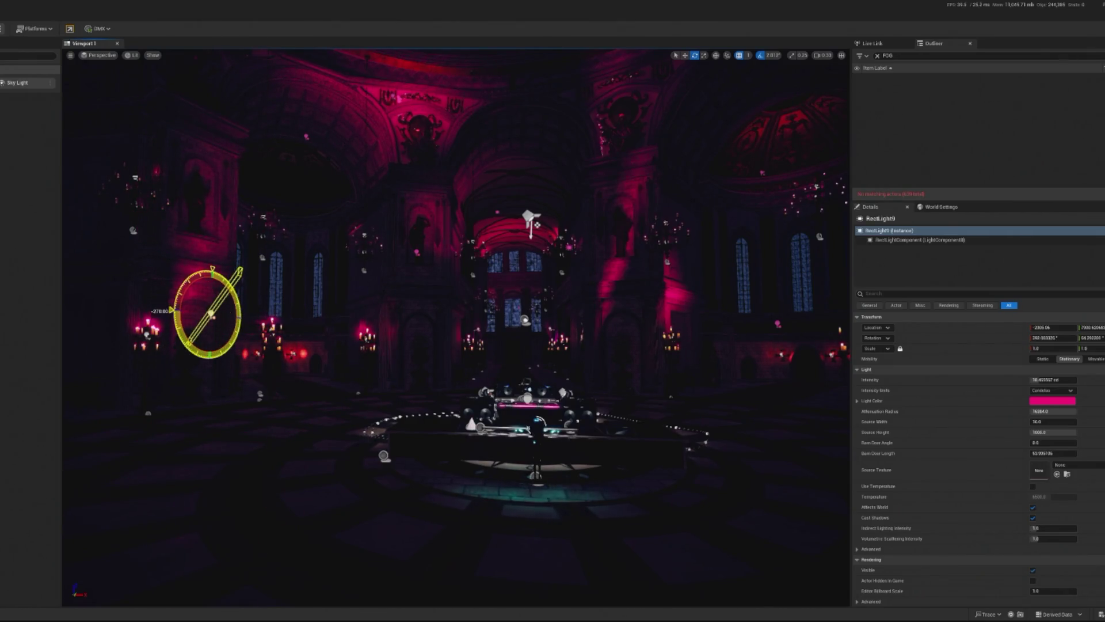
{"action": "left_click_drag", "start_coordinate": [174, 297], "coordinate": [180, 345]}
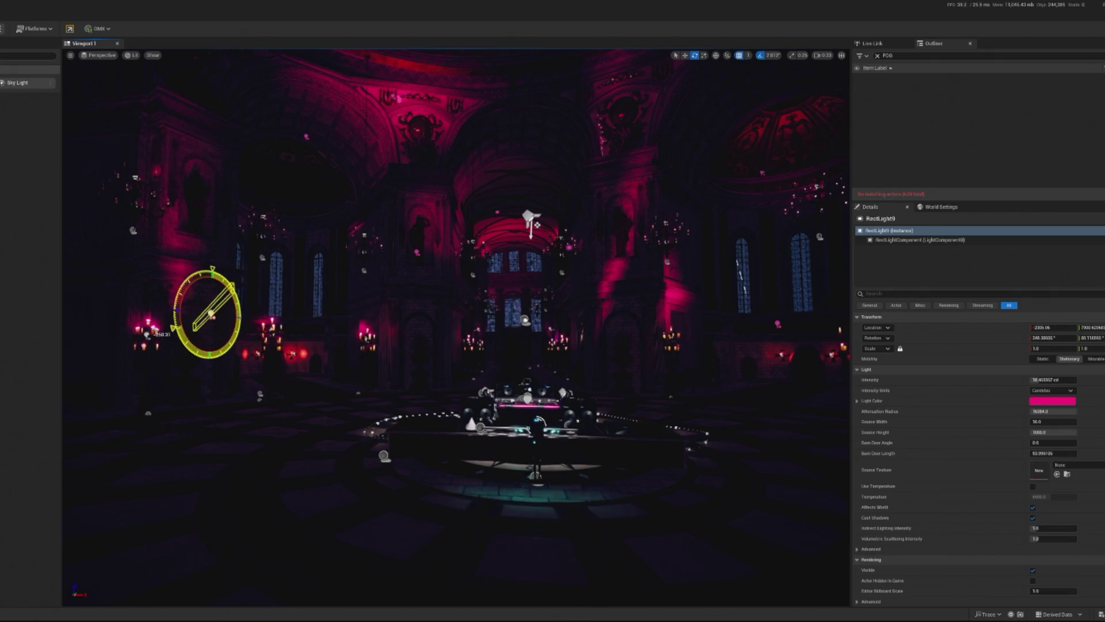
{"action": "key", "text": "ctrl+d"}
{"action": "left_click_drag", "start_coordinate": [188, 335], "coordinate": [240, 308]}
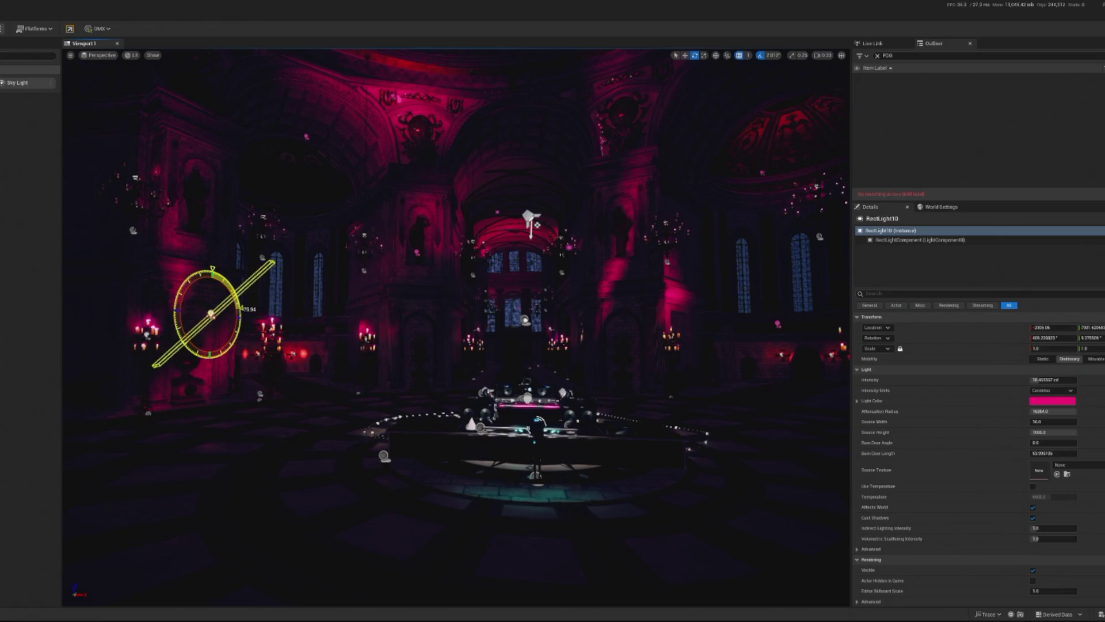
Frame the dome rect light, set its intensity to about 20.3 cd, and play the level to preview.
{"action": "left_click_drag", "start_coordinate": [194, 538], "coordinate": [194, 472]}
{"action": "left_click_drag", "start_coordinate": [454, 328], "coordinate": [509, 316]}
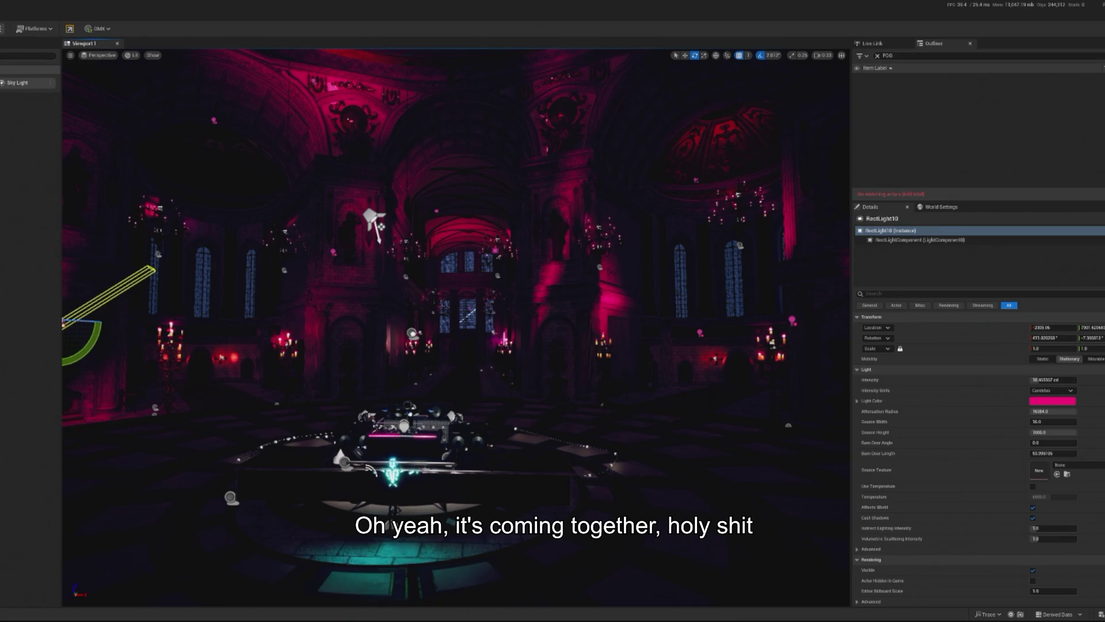
{"action": "mouse_move", "coordinate": [510, 285]}
{"action": "left_mouse_down"}
{"action": "mouse_move", "coordinate": [510, 330]}
{"action": "mouse_move", "coordinate": [510, 267]}
{"action": "mouse_move", "coordinate": [631, 328]}
{"action": "left_mouse_up"}
{"action": "left_click", "coordinate": [539, 232]}
{"action": "key", "text": "f"}
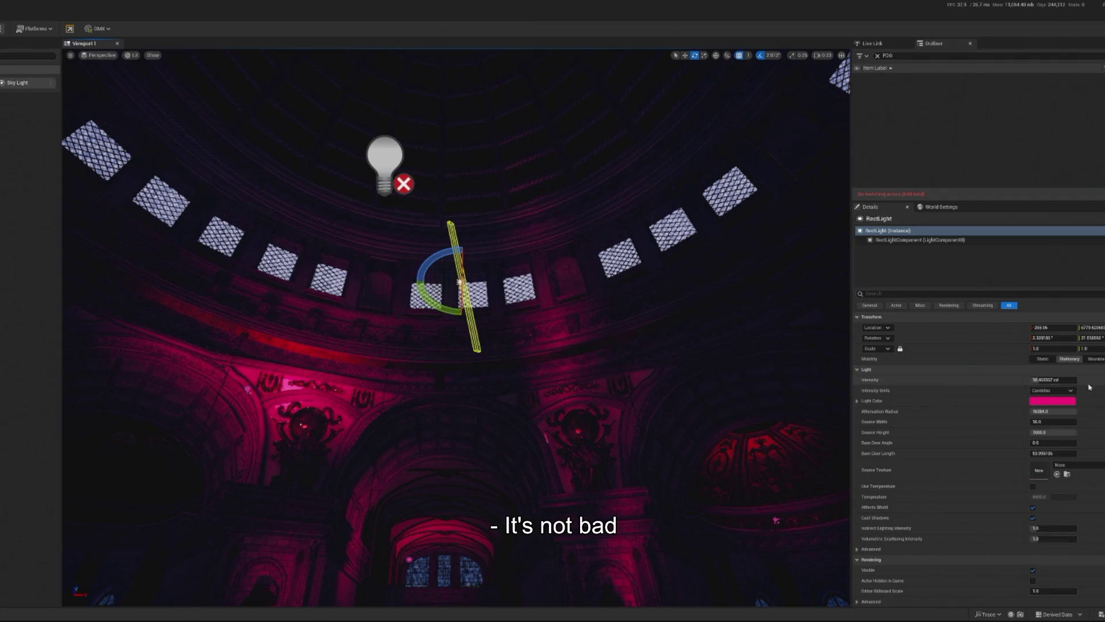
{"action": "left_click_drag", "start_coordinate": [1038, 380], "coordinate": [1059, 379]}
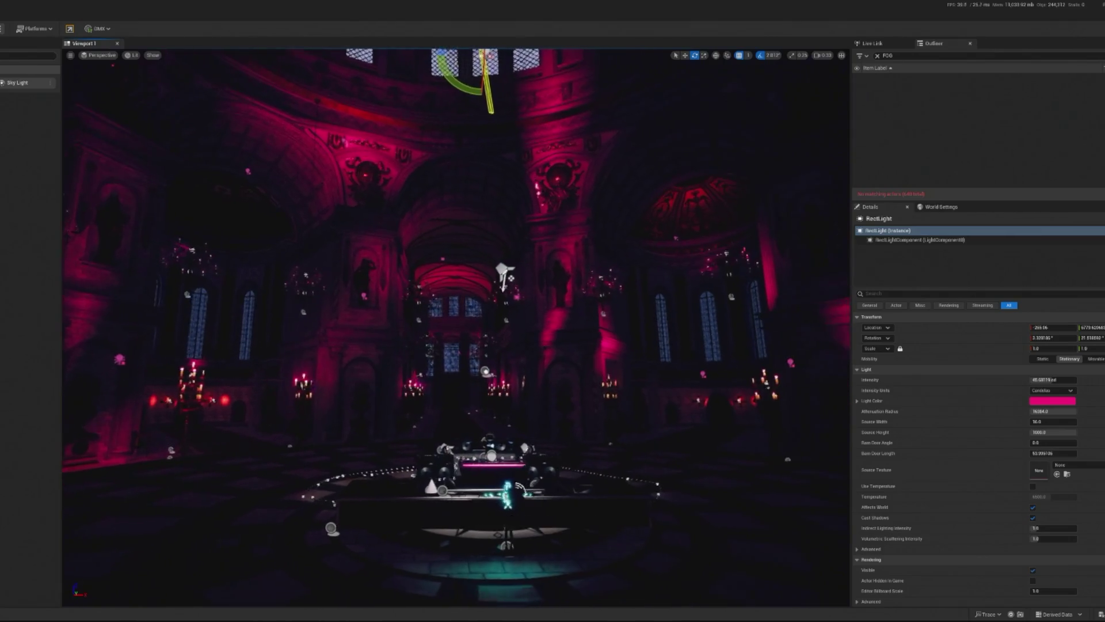
{"action": "left_click", "coordinate": [1053, 380]}
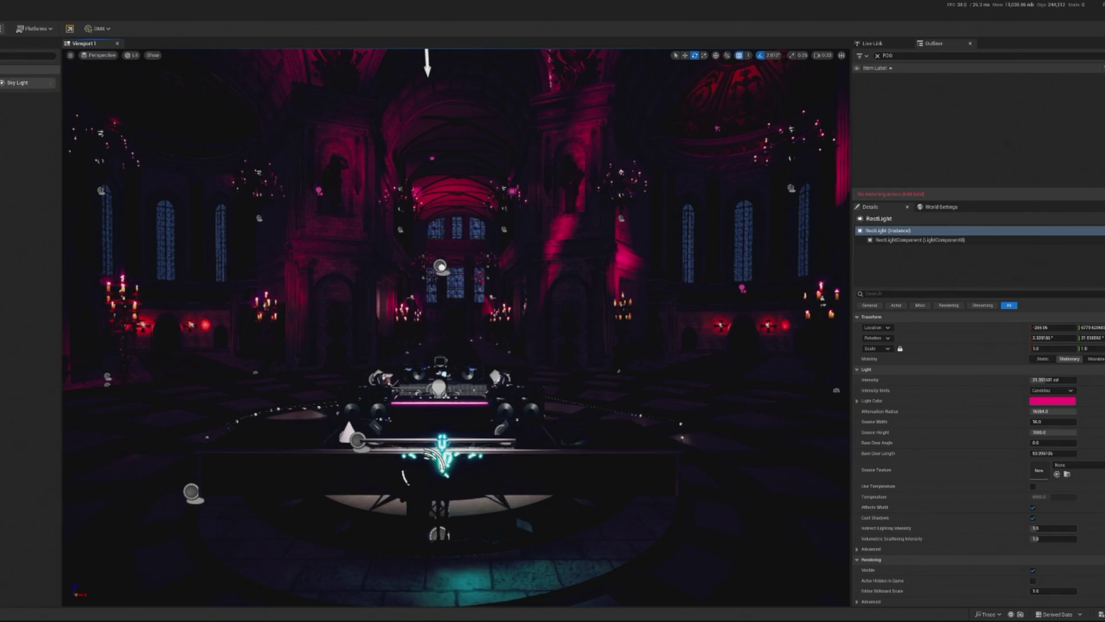
{"action": "left_click", "coordinate": [30, 31]}
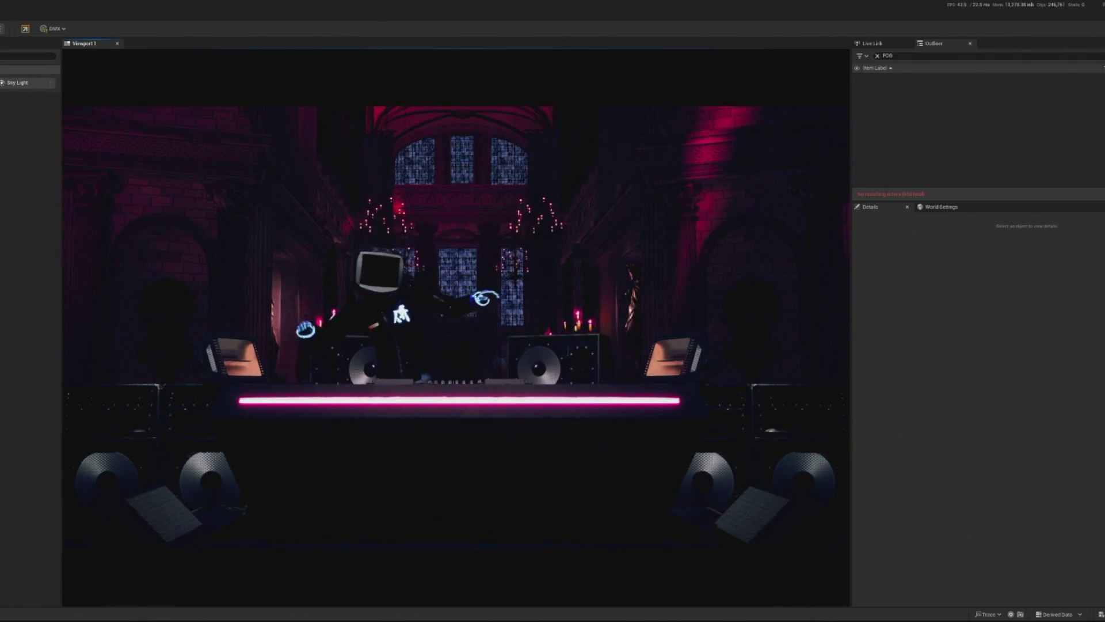
Stop play, duplicate the left-wall rect light as RectLight11, and raise it among the upper windows.
{"action": "key", "text": "Escape"}
{"action": "key", "text": "f"}
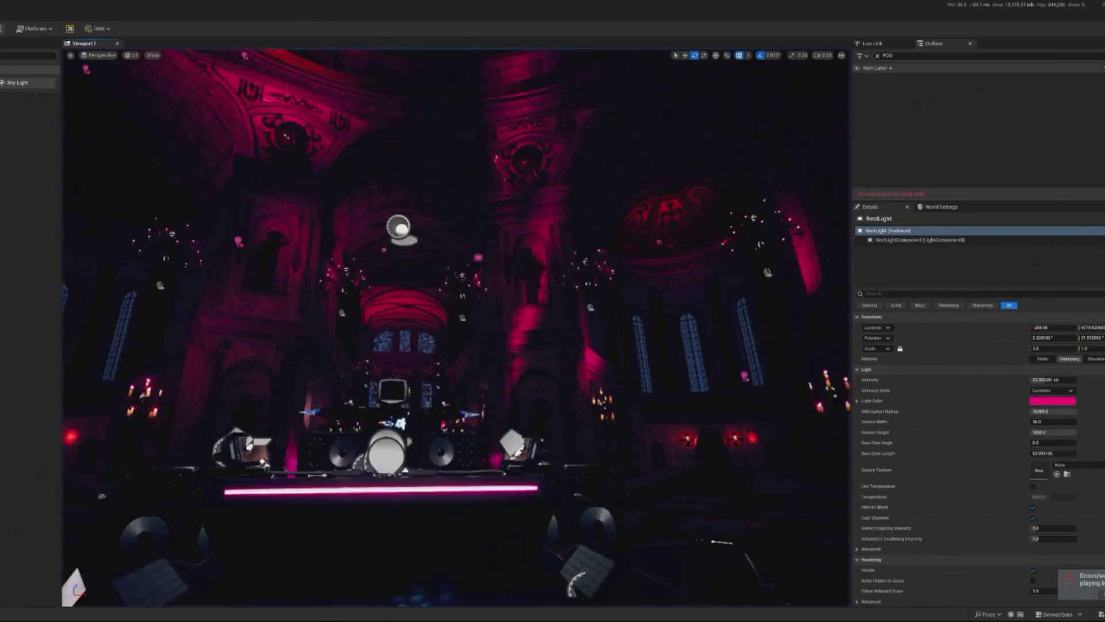
{"action": "scroll", "coordinate": [456, 327], "scroll_direction": "down", "scroll_amount": 10}
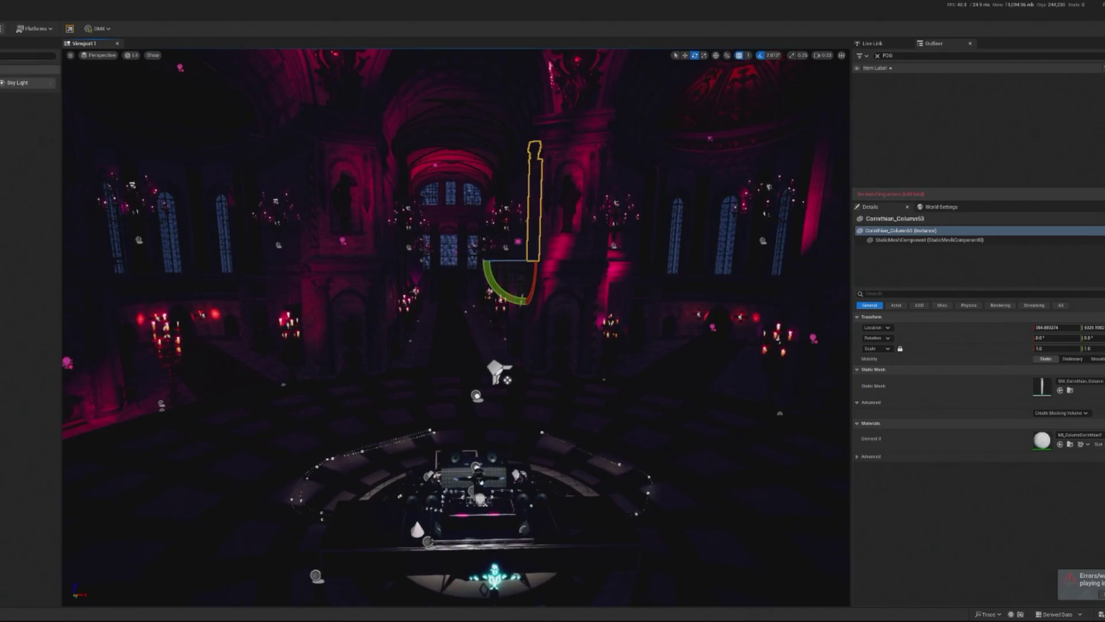
{"action": "scroll", "coordinate": [456, 327], "scroll_direction": "up", "scroll_amount": 10}
{"action": "scroll", "coordinate": [456, 327], "scroll_direction": "up", "scroll_amount": 3}
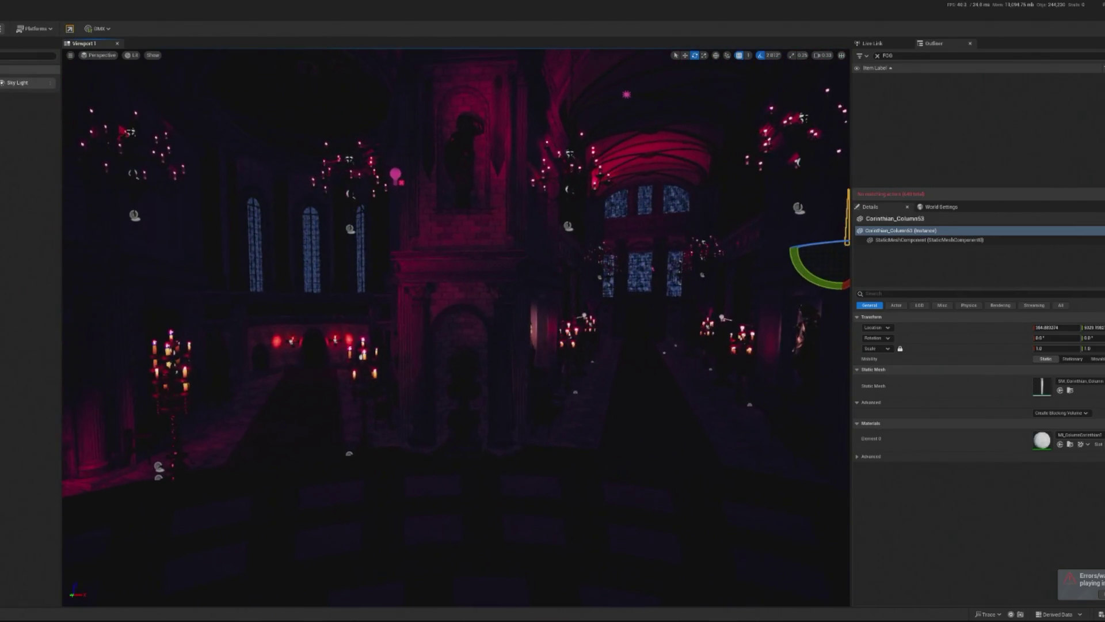
{"action": "scroll", "coordinate": [456, 327], "scroll_direction": "up", "scroll_amount": 3}
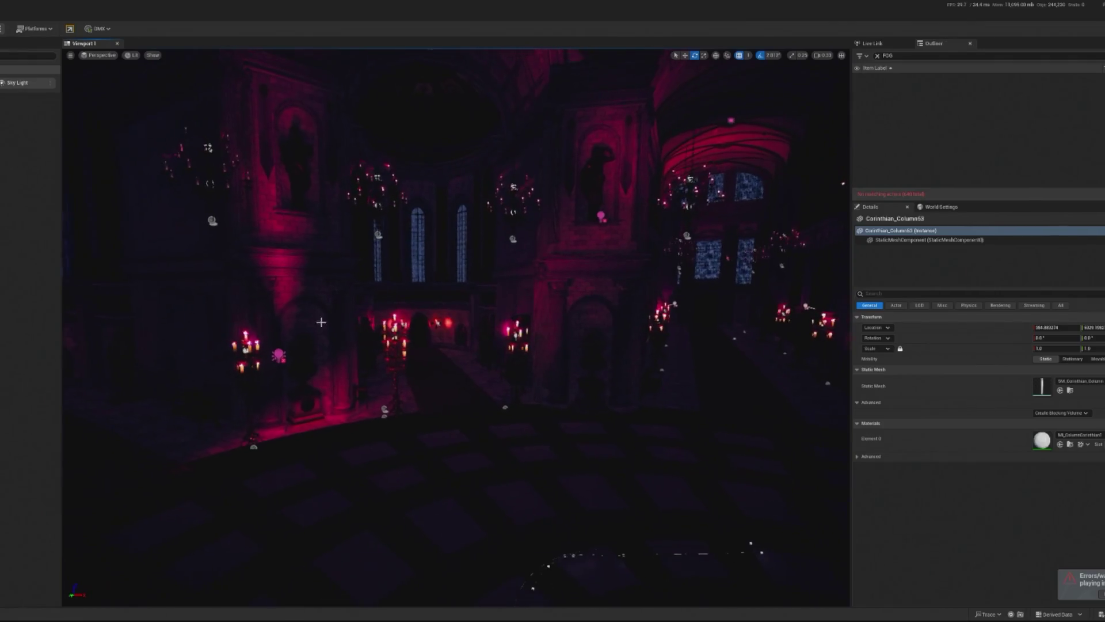
{"action": "left_click", "coordinate": [279, 354]}
{"action": "key", "text": "w"}
{"action": "key", "text": "ctrl+d"}
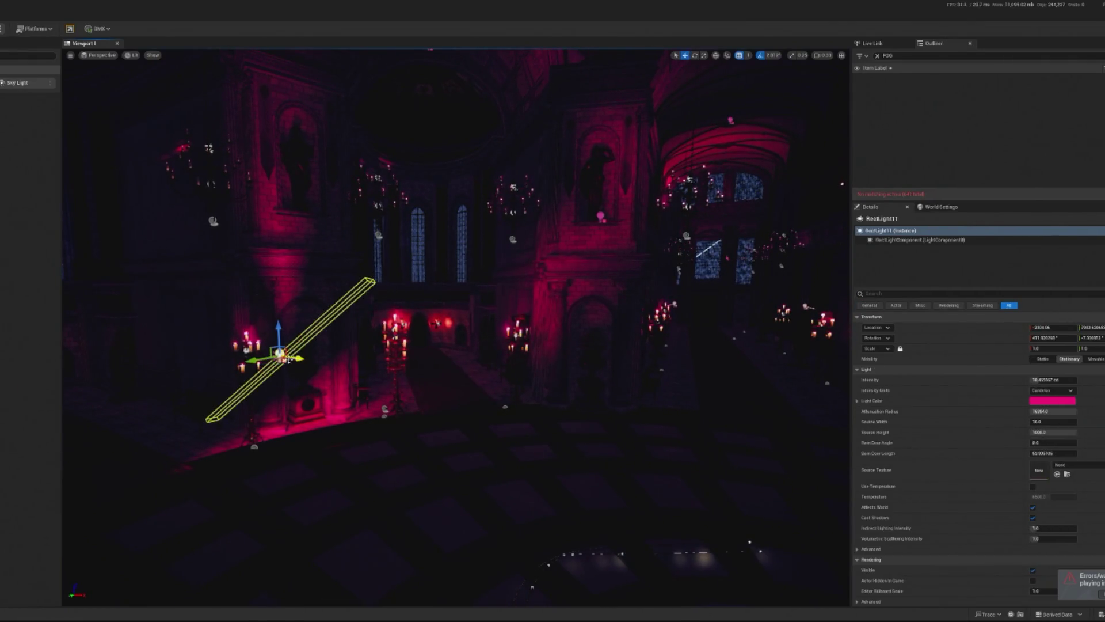
{"action": "left_click_drag", "start_coordinate": [279, 353], "coordinate": [418, 332]}
{"action": "left_click_drag", "start_coordinate": [492, 333], "coordinate": [521, 328]}
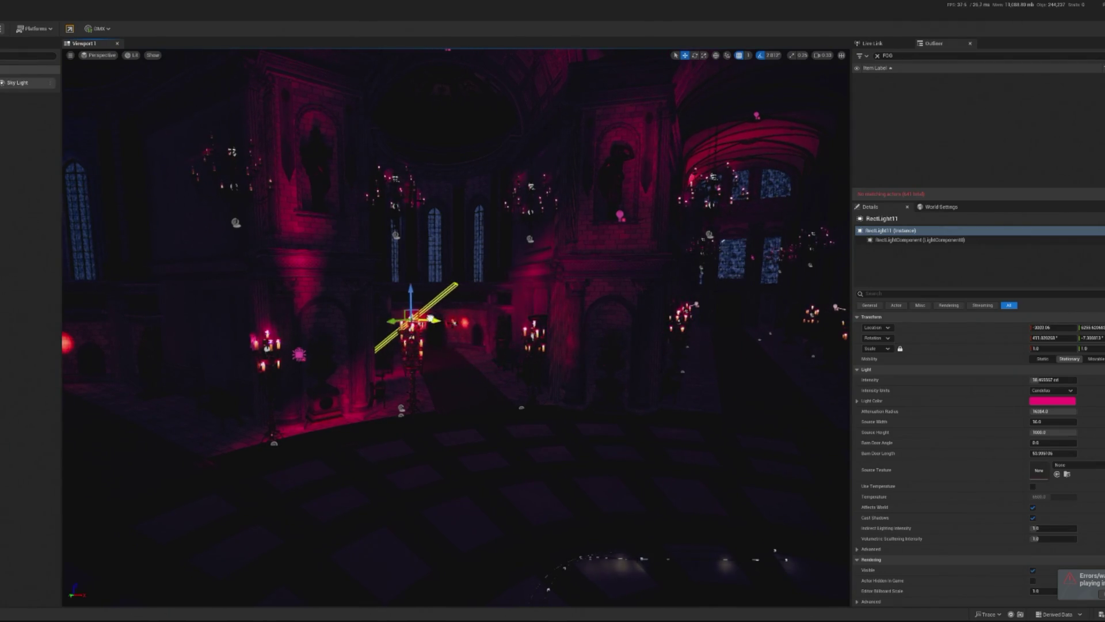
{"action": "left_click_drag", "start_coordinate": [433, 321], "coordinate": [424, 319]}
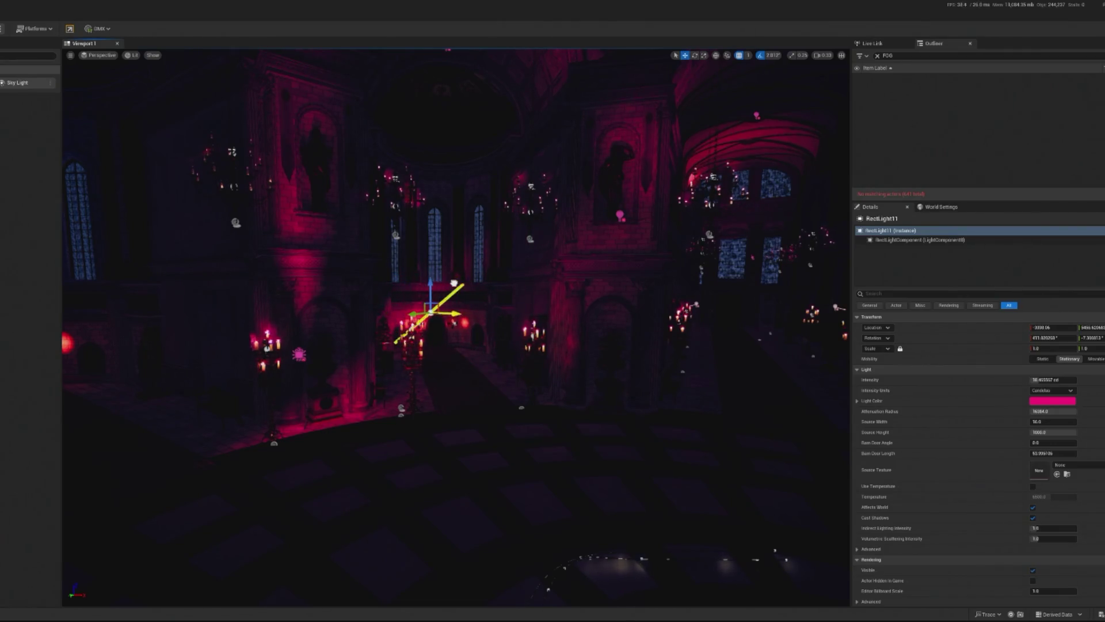
{"action": "mouse_move", "coordinate": [435, 285]}
{"action": "left_mouse_down"}
{"action": "mouse_move", "coordinate": [438, 242]}
{"action": "mouse_move", "coordinate": [436, 256]}
{"action": "left_mouse_up"}
{"action": "scroll", "coordinate": [436, 256], "scroll_direction": "up", "scroll_amount": 3}
Reselect RectLight11 and increase its intensity.
{"action": "left_click", "coordinate": [436, 256]}
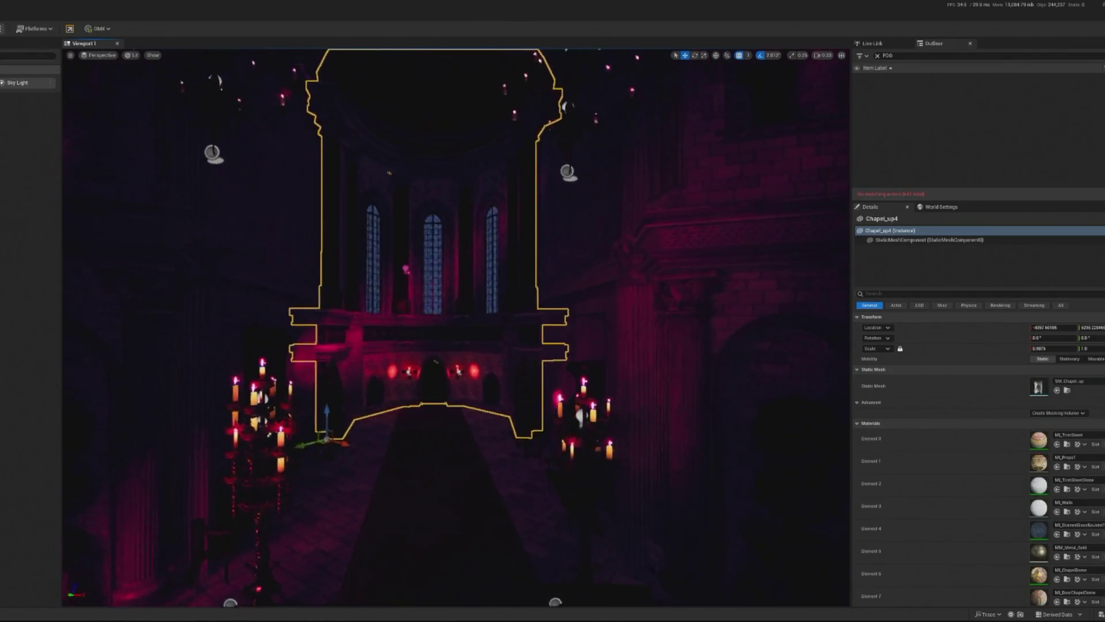
{"action": "scroll", "coordinate": [455, 328], "scroll_direction": "up", "scroll_amount": 5}
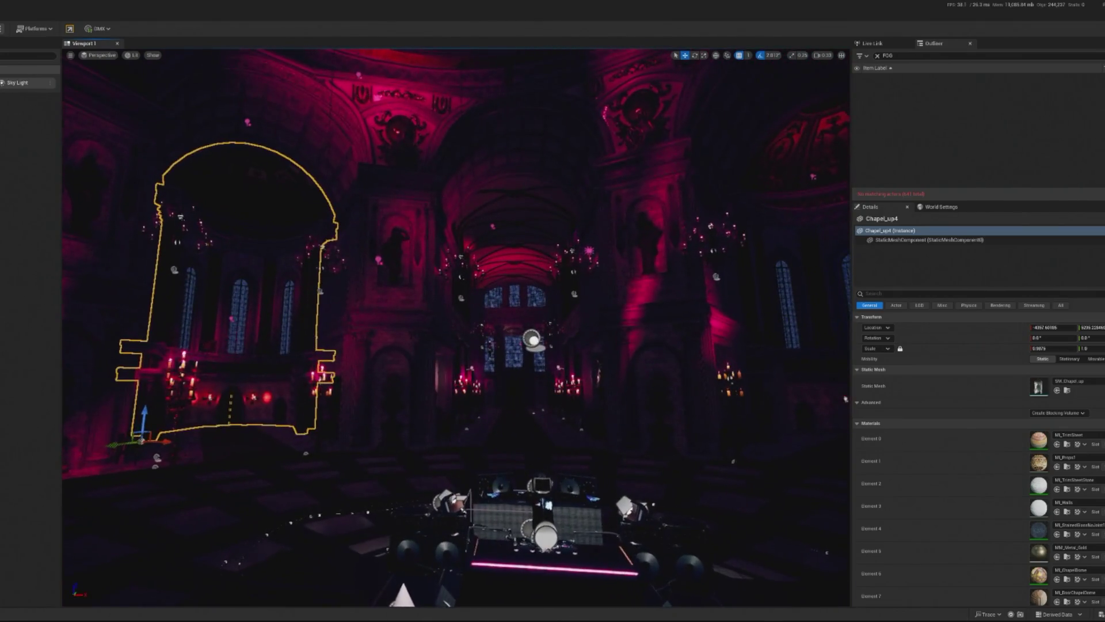
{"action": "scroll", "coordinate": [230, 331], "scroll_direction": "up", "scroll_amount": 5}
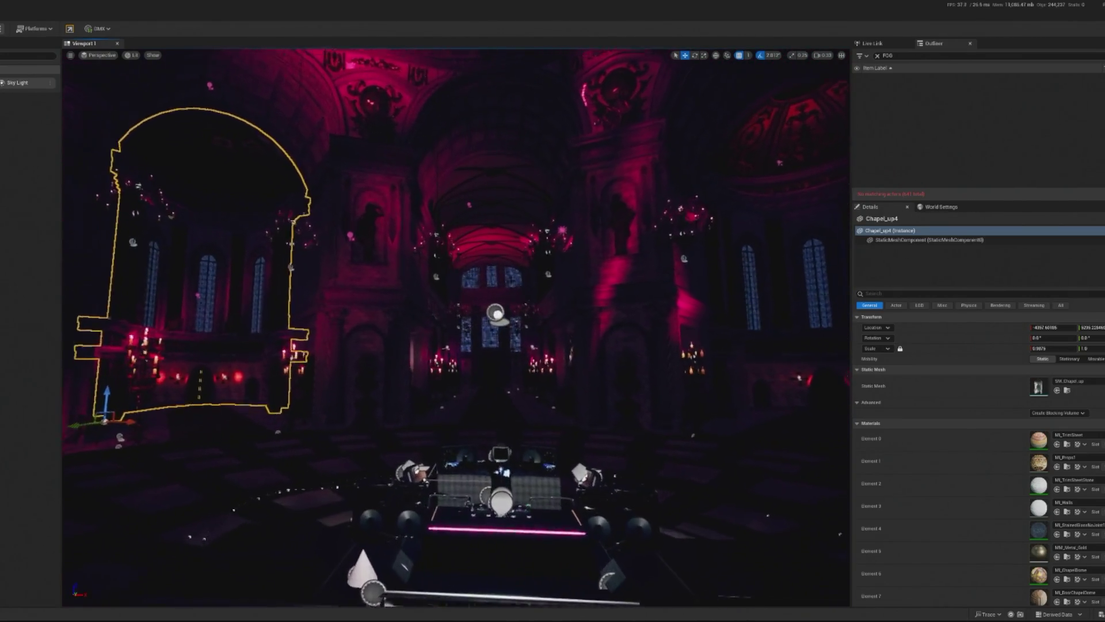
{"action": "left_click", "coordinate": [196, 252]}
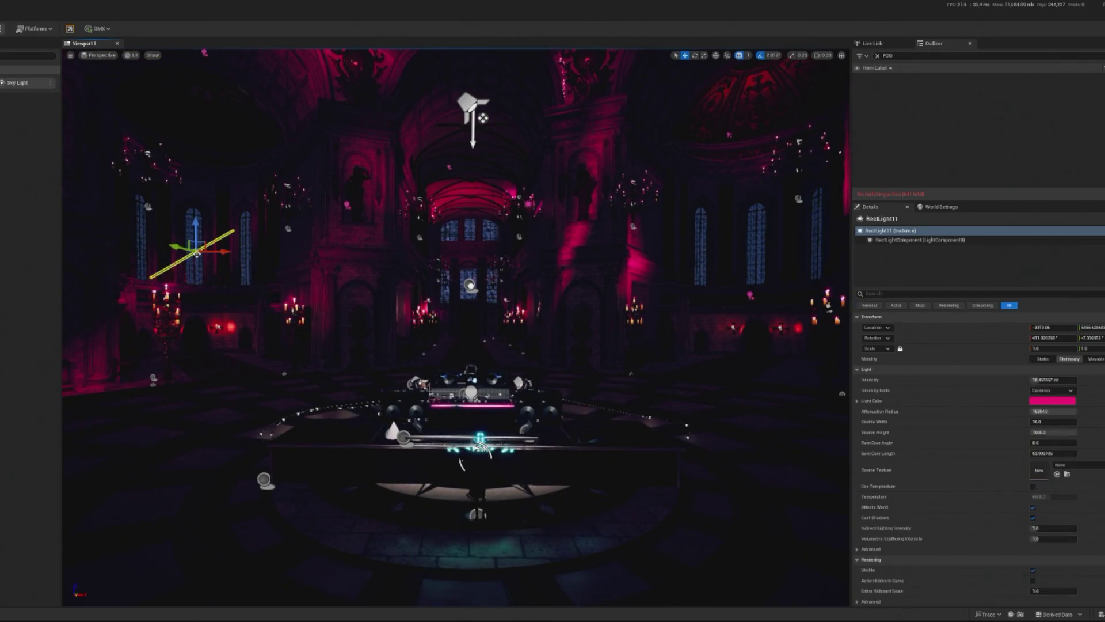
{"action": "left_click_drag", "start_coordinate": [1034, 380], "coordinate": [1047, 380]}
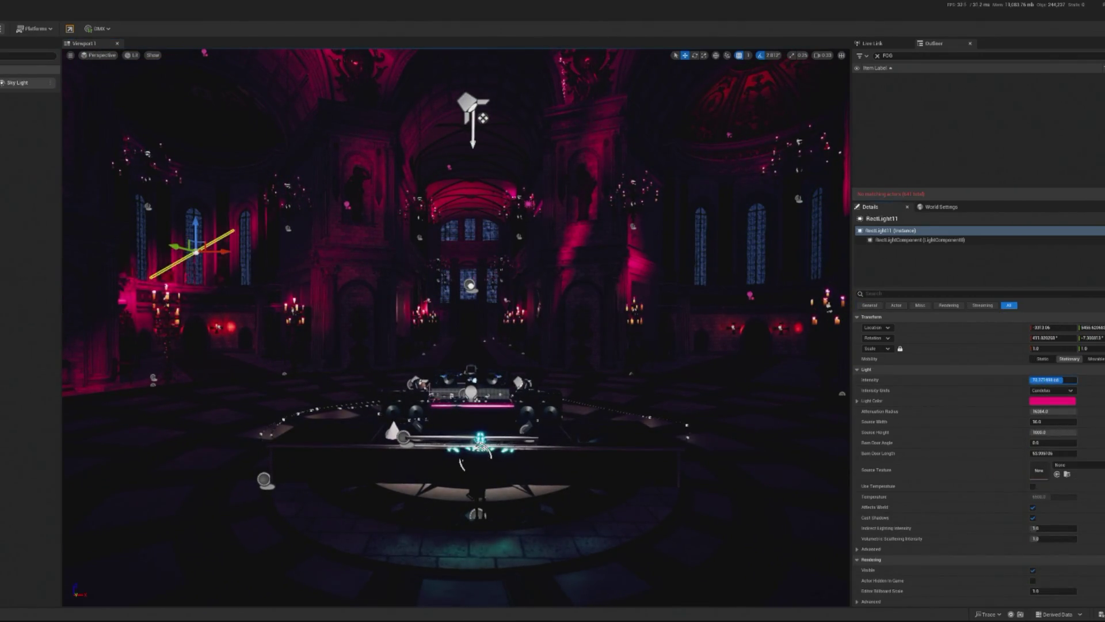
Rotate RectLight11 so it tilts to wash the left wall.
{"action": "key", "text": "e"}
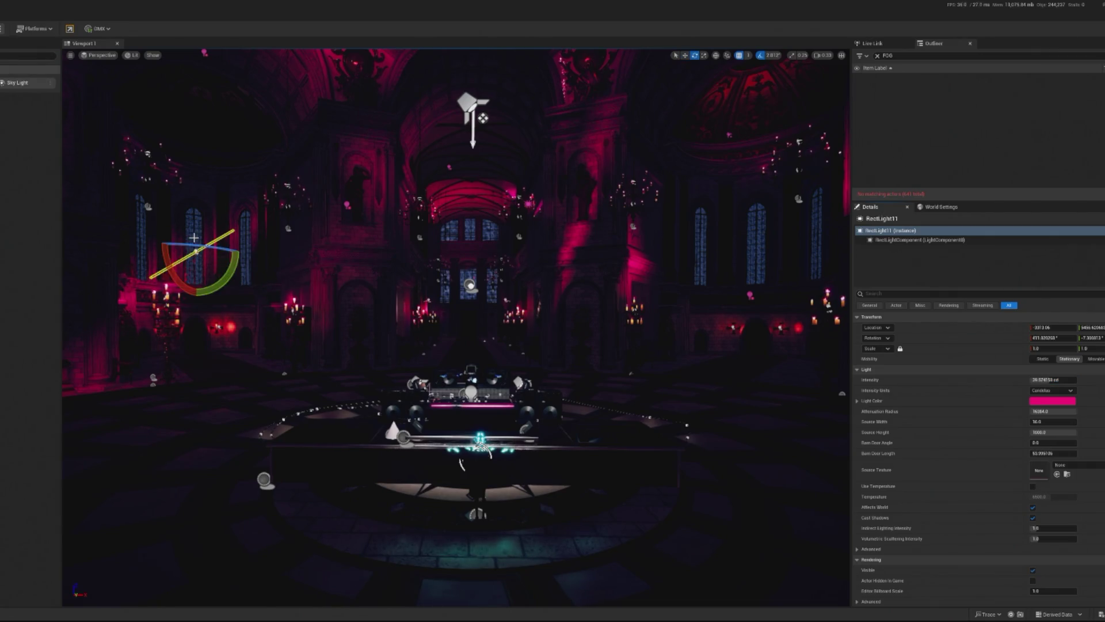
{"action": "left_click_drag", "start_coordinate": [182, 264], "coordinate": [172, 266]}
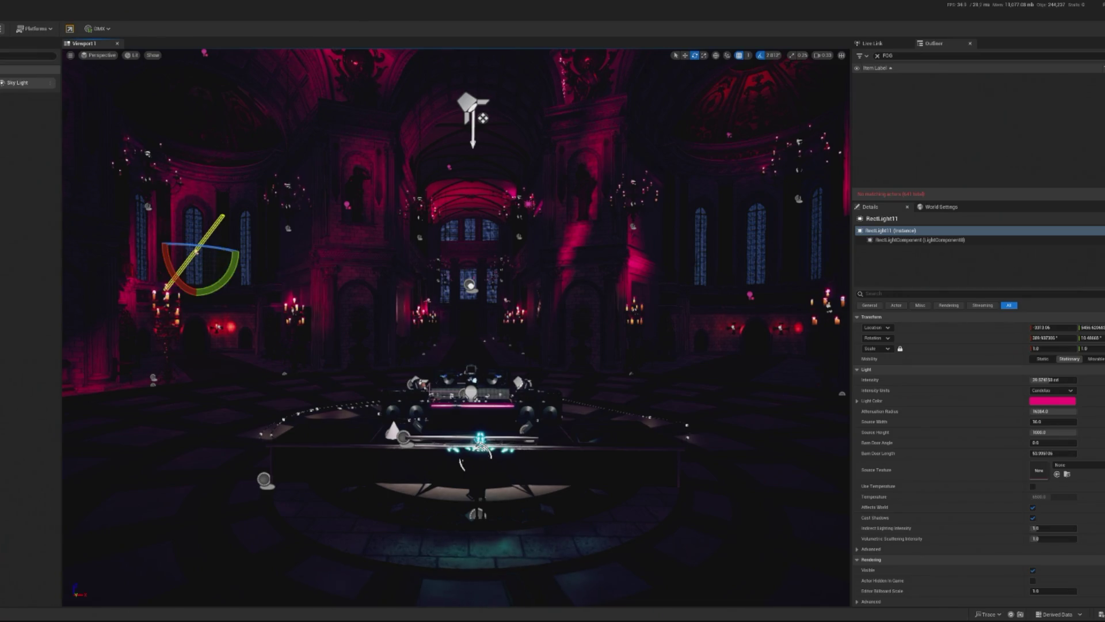
{"action": "left_click", "coordinate": [443, 383]}
{"action": "scroll", "coordinate": [406, 357], "scroll_direction": "up", "scroll_amount": 5}
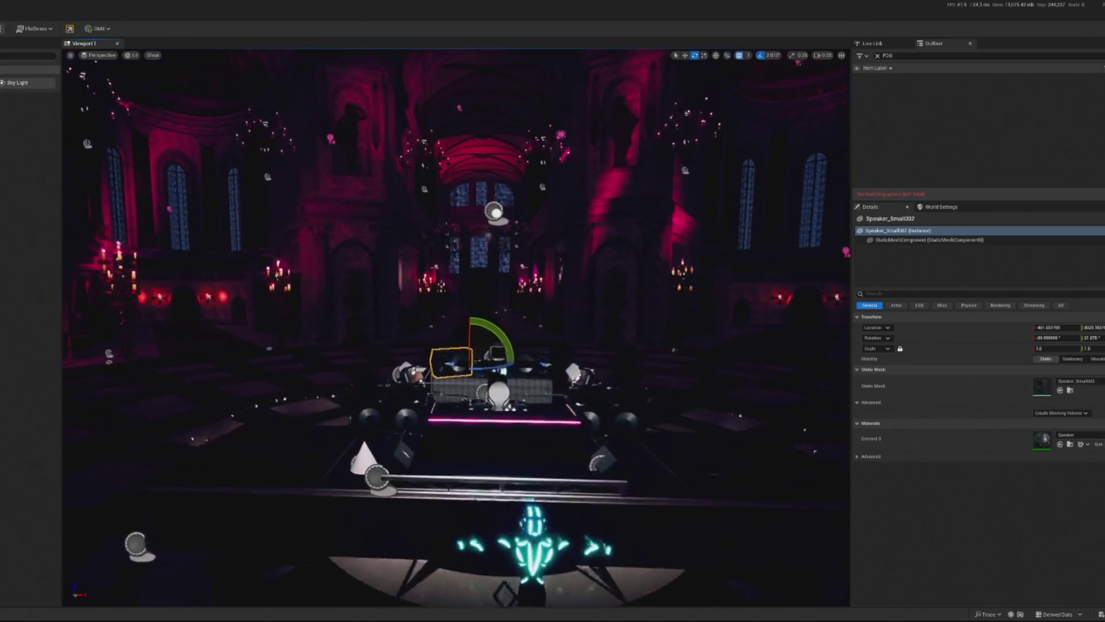
{"action": "left_click", "coordinate": [164, 208]}
{"action": "mouse_move", "coordinate": [146, 236]}
{"action": "left_mouse_down"}
{"action": "mouse_move", "coordinate": [122, 190]}
{"action": "mouse_move", "coordinate": [133, 232]}
{"action": "left_mouse_up"}
{"action": "mouse_move", "coordinate": [202, 214]}
{"action": "left_mouse_down"}
{"action": "mouse_move", "coordinate": [172, 253]}
{"action": "mouse_move", "coordinate": [189, 246]}
{"action": "mouse_move", "coordinate": [147, 241]}
{"action": "left_mouse_up"}
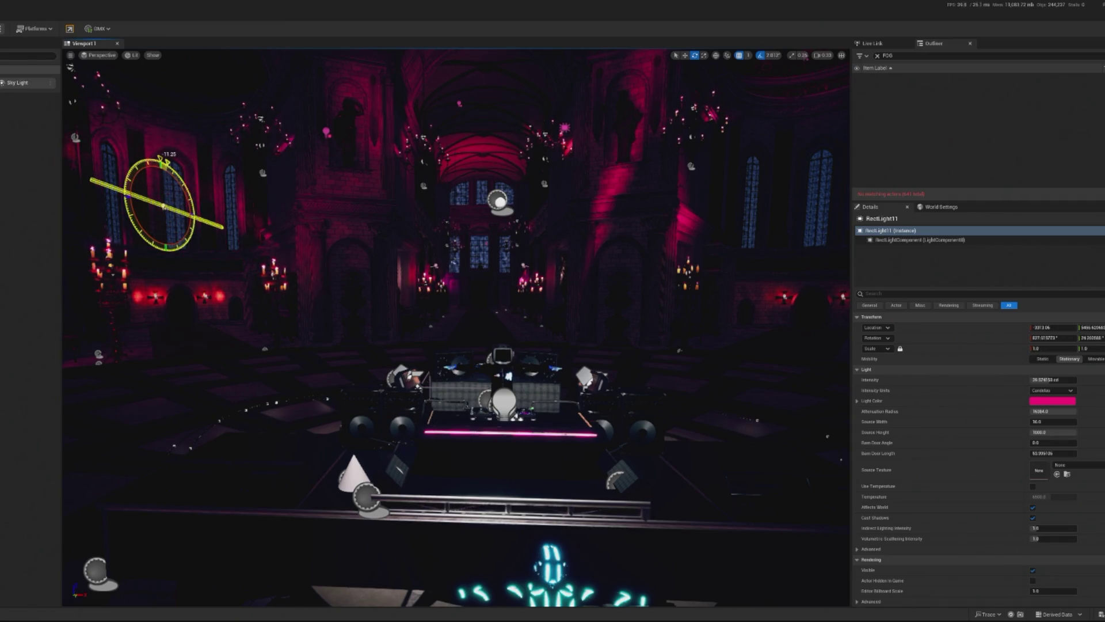
{"action": "mouse_move", "coordinate": [167, 156]}
{"action": "left_mouse_down"}
{"action": "mouse_move", "coordinate": [190, 182]}
{"action": "mouse_move", "coordinate": [177, 172]}
{"action": "left_mouse_up"}
{"action": "left_click", "coordinate": [288, 576]}
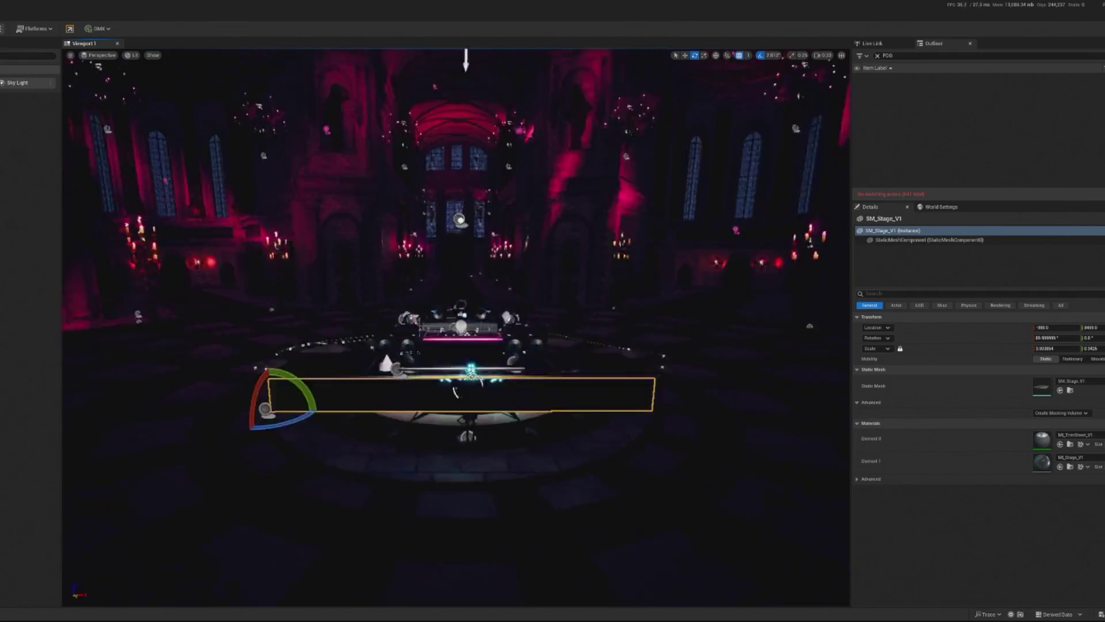
Lower SpotLight20 toward the stage and rotate it to point straight down at the DJ.
{"action": "mouse_move", "coordinate": [299, 507]}
{"action": "left_mouse_down"}
{"action": "mouse_move", "coordinate": [415, 489]}
{"action": "mouse_move", "coordinate": [604, 157]}
{"action": "left_mouse_up"}
{"action": "left_click", "coordinate": [633, 118]}
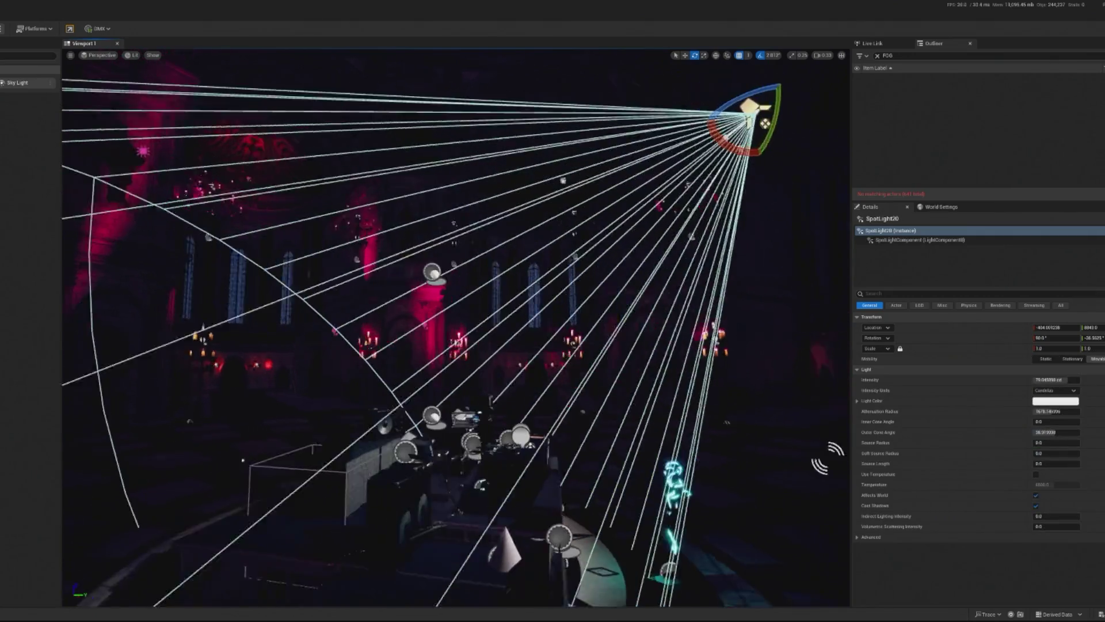
{"action": "key", "text": "w"}
{"action": "mouse_move", "coordinate": [678, 182]}
{"action": "left_mouse_down"}
{"action": "mouse_move", "coordinate": [684, 288]}
{"action": "mouse_move", "coordinate": [699, 298]}
{"action": "mouse_move", "coordinate": [530, 297]}
{"action": "left_mouse_up"}
{"action": "key", "text": "e"}
{"action": "left_click_drag", "start_coordinate": [507, 337], "coordinate": [506, 380]}
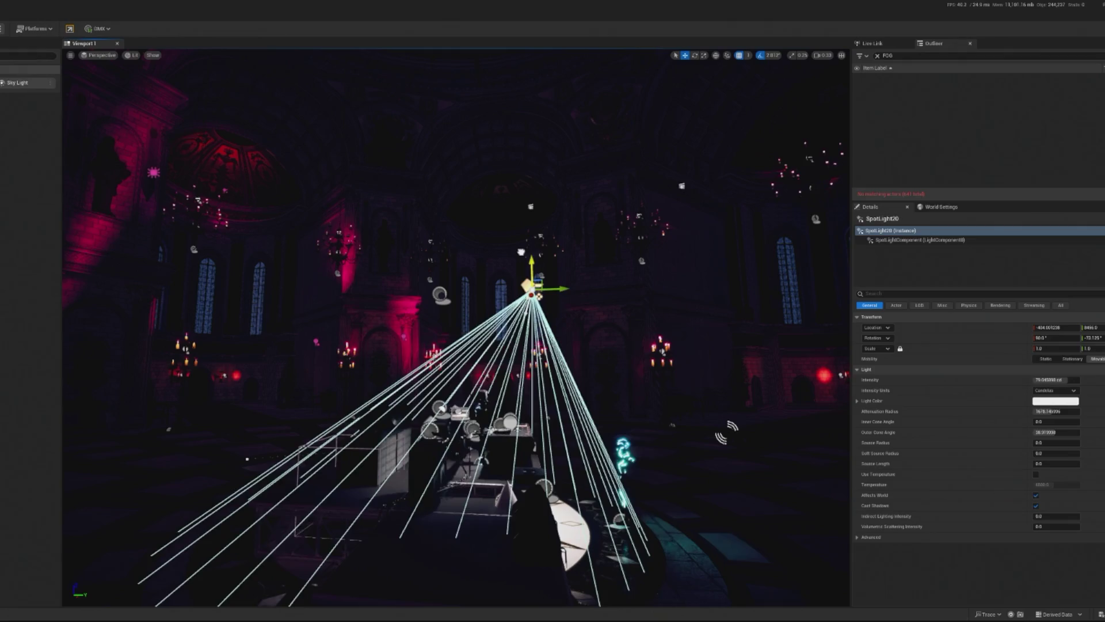
{"action": "key", "text": "w"}
{"action": "key", "text": "f"}
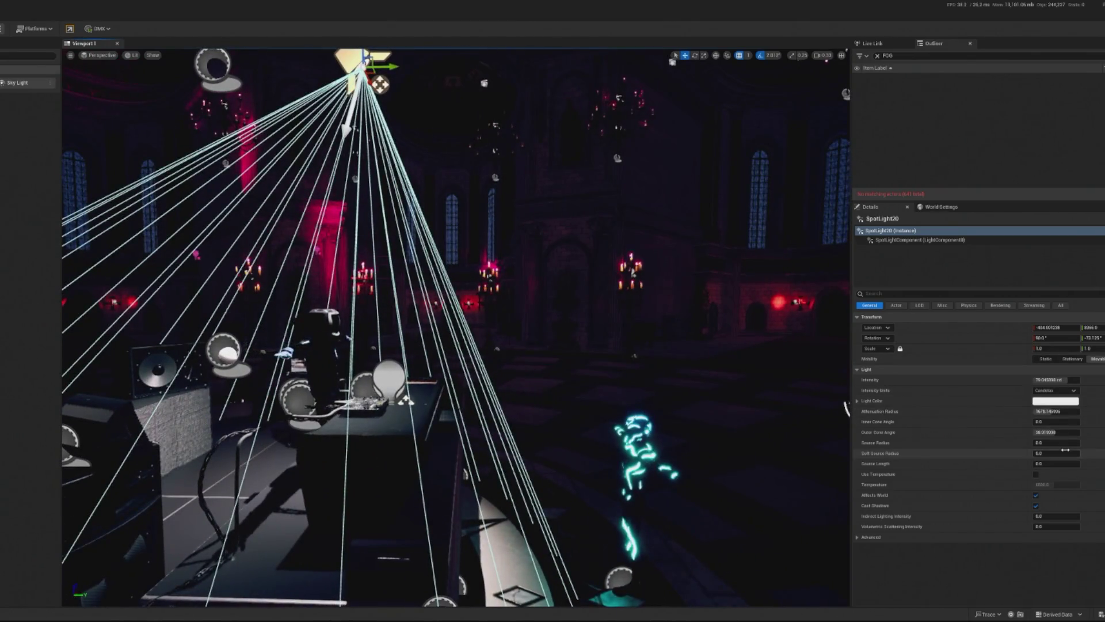
Set SpotLight20's Source Radius to 24 and shorten its Attenuation Radius to about 1224.
{"action": "left_click", "coordinate": [1049, 443]}
{"action": "type", "text": "144"}
{"action": "key", "text": "Return"}
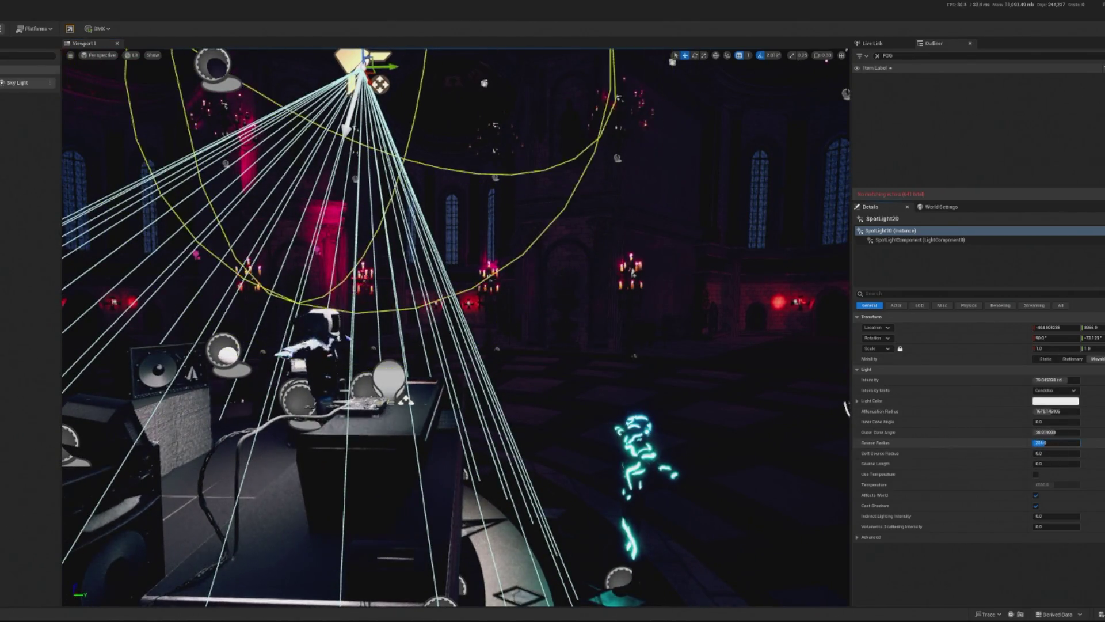
{"action": "type", "text": "24"}
{"action": "key", "text": "Return"}
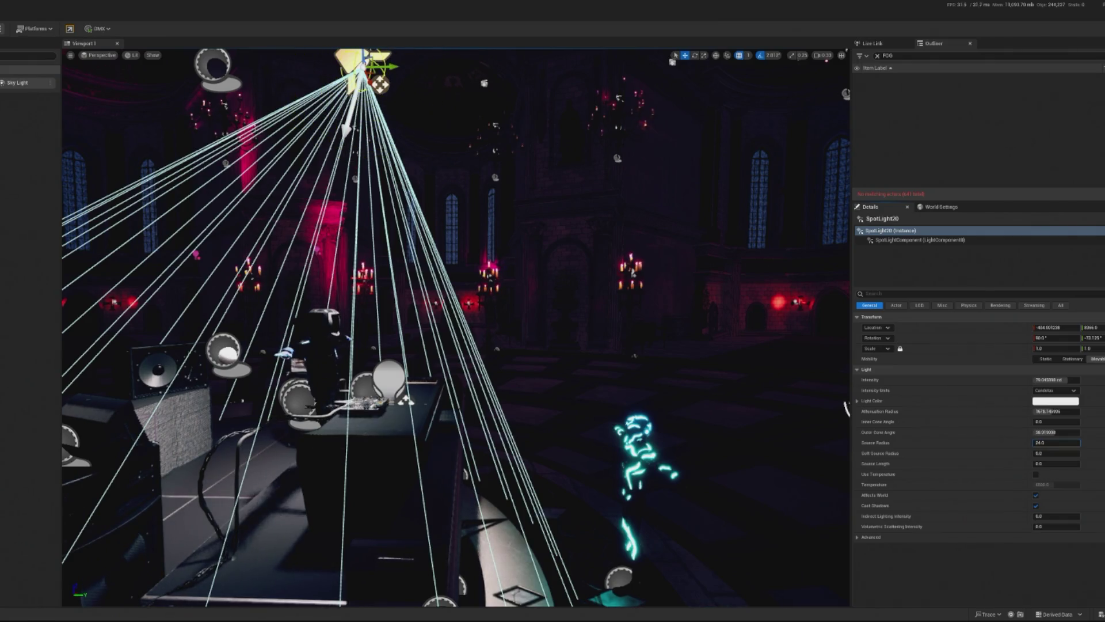
{"action": "left_click_drag", "start_coordinate": [1056, 411], "coordinate": [1022, 411]}
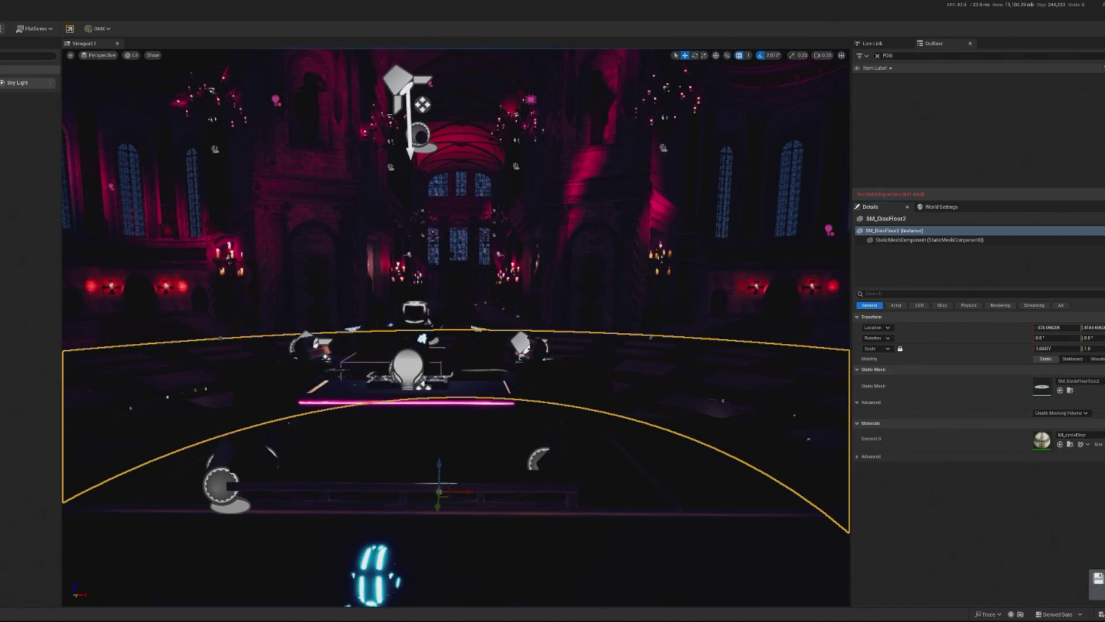
{"action": "left_click", "coordinate": [792, 465]}
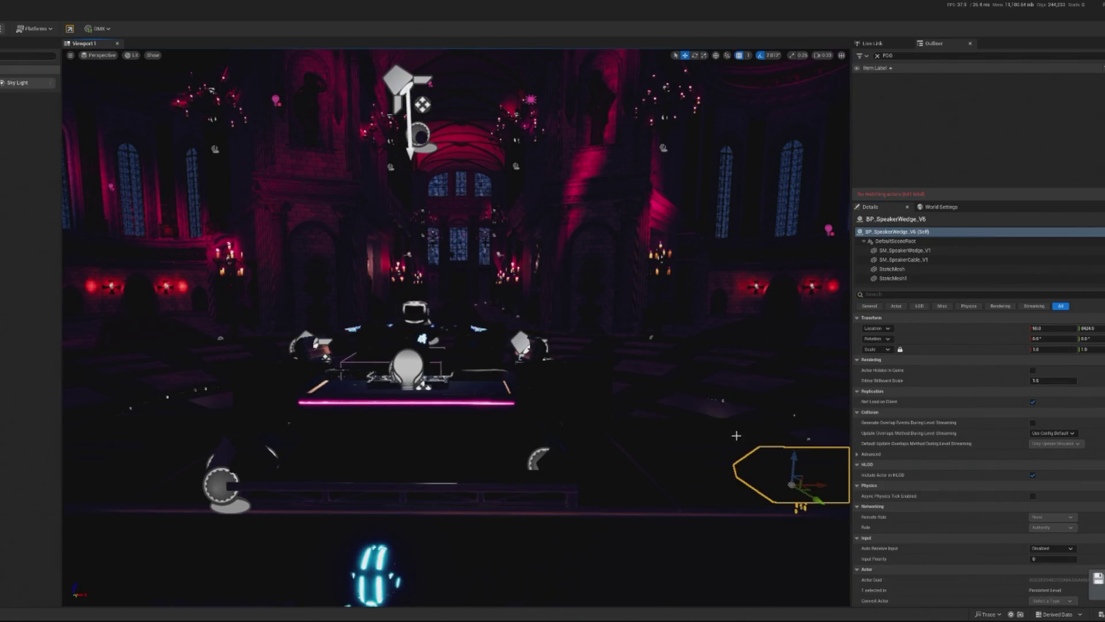
{"action": "key", "text": "g"}
{"action": "left_click_drag", "start_coordinate": [692, 426], "coordinate": [692, 415]}
{"action": "key", "text": "super+shift+s"}
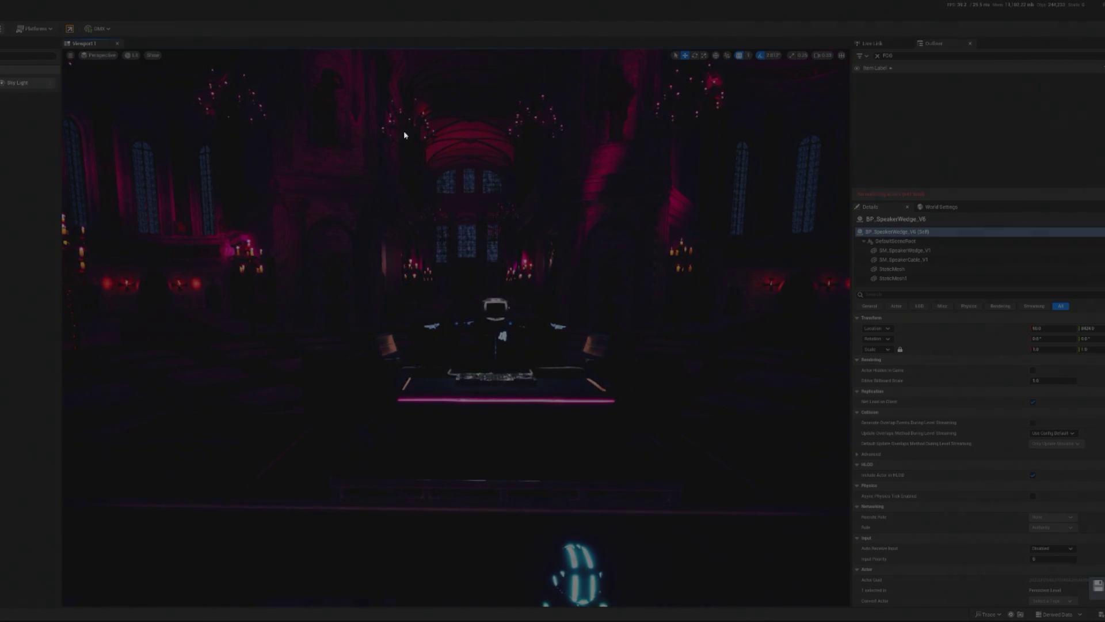
{"action": "left_click_drag", "start_coordinate": [230, 115], "coordinate": [787, 553]}
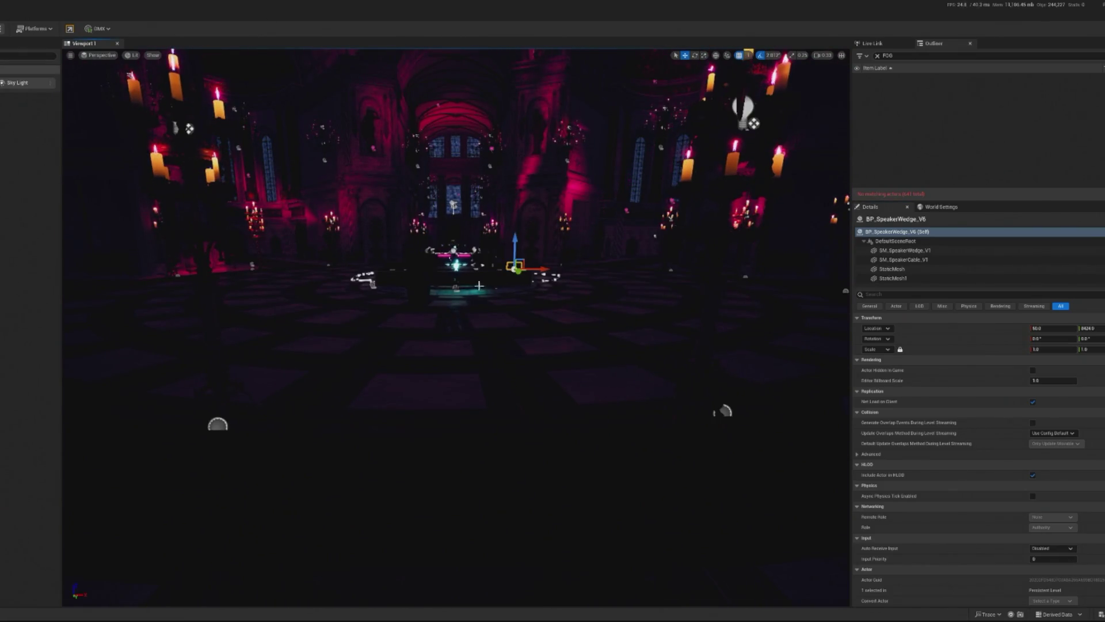
{"action": "left_click", "coordinate": [419, 280]}
{"action": "left_click", "coordinate": [882, 60]}
{"action": "left_click", "coordinate": [878, 55]}
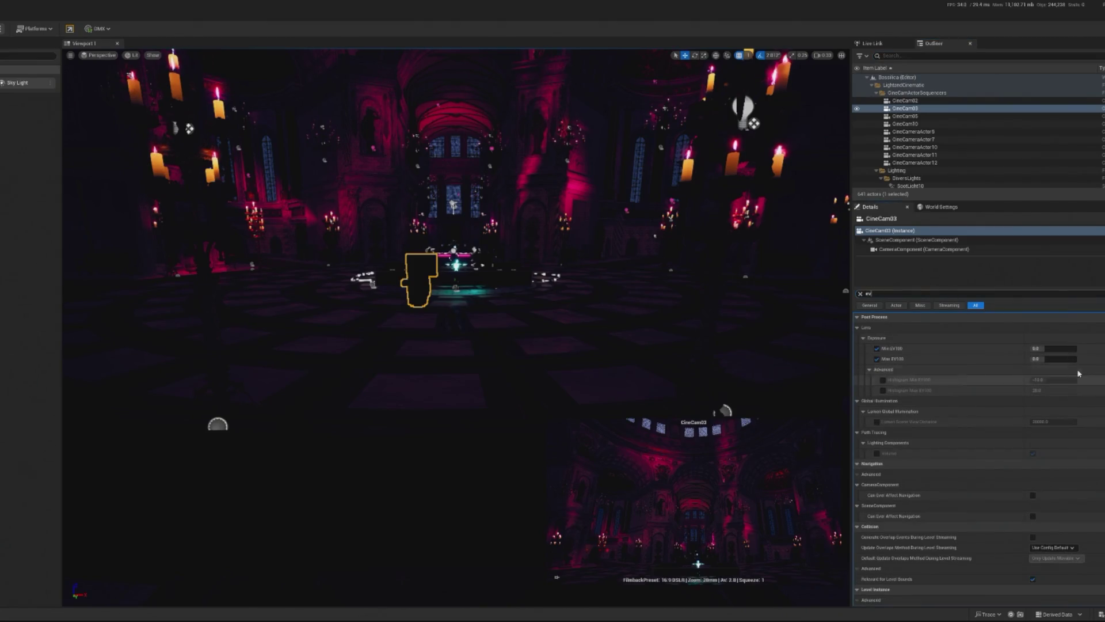
Try CineCam03 exposure compensation values 12 and 9, then reset it to 0.0.
{"action": "type", "text": "met"}
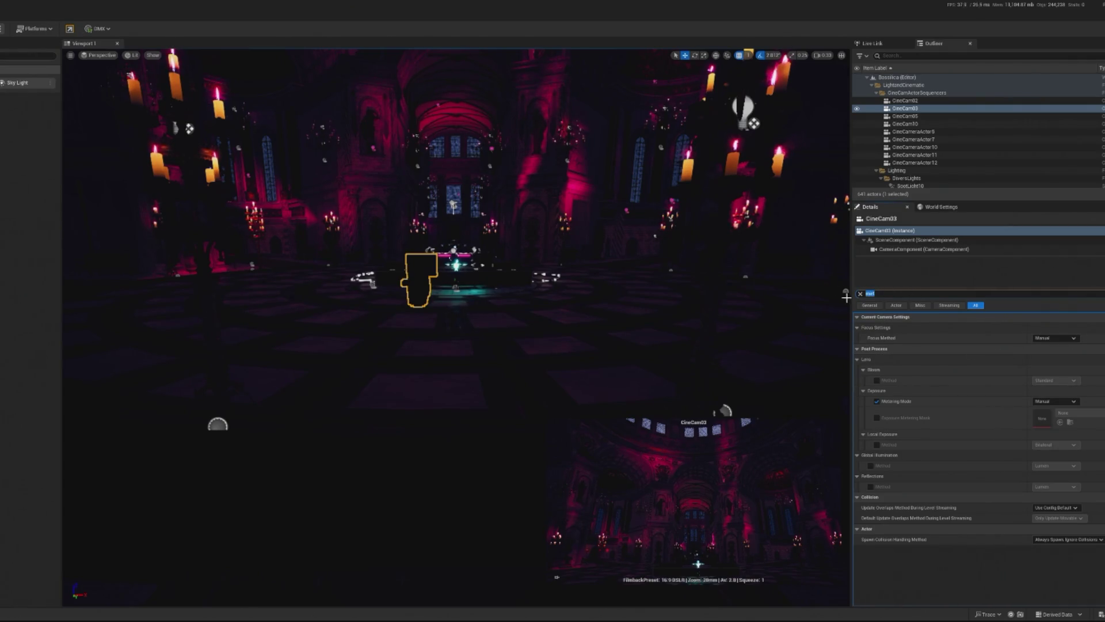
{"action": "type", "text": "focus"}
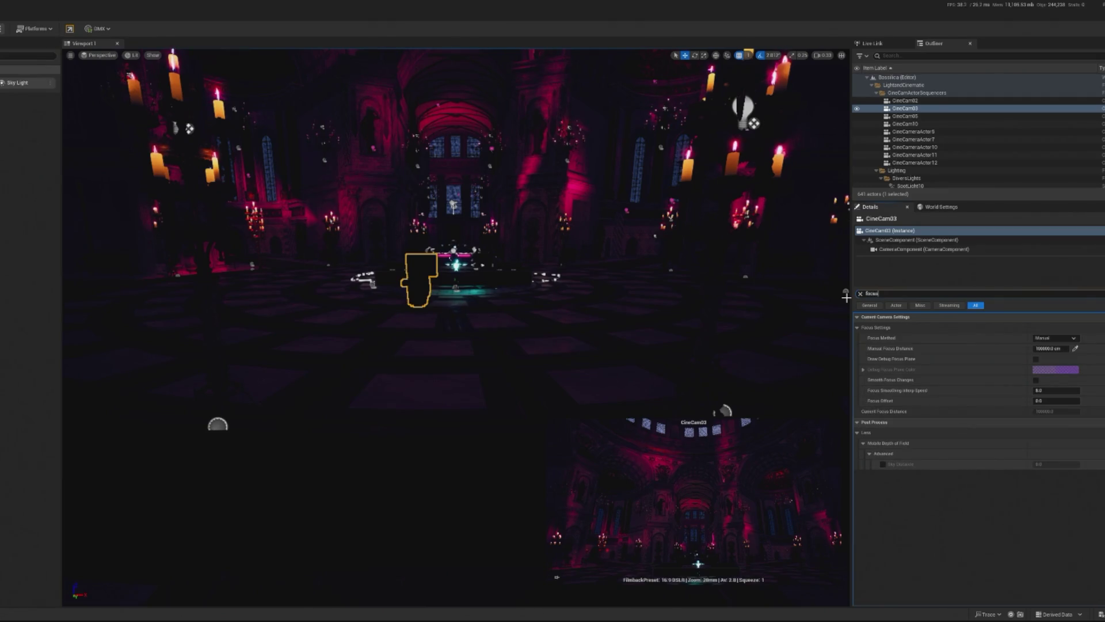
{"action": "scroll", "coordinate": [974, 415], "scroll_direction": "down", "scroll_amount": 5}
{"action": "scroll", "coordinate": [1080, 396], "scroll_direction": "down", "scroll_amount": 10}
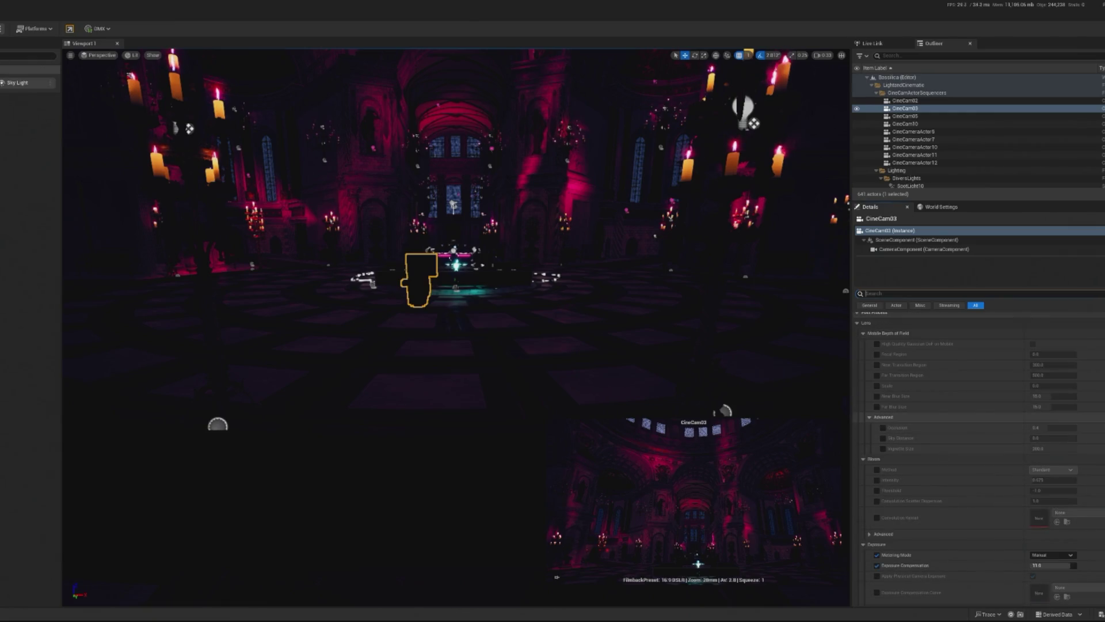
{"action": "left_click", "coordinate": [1062, 491]}
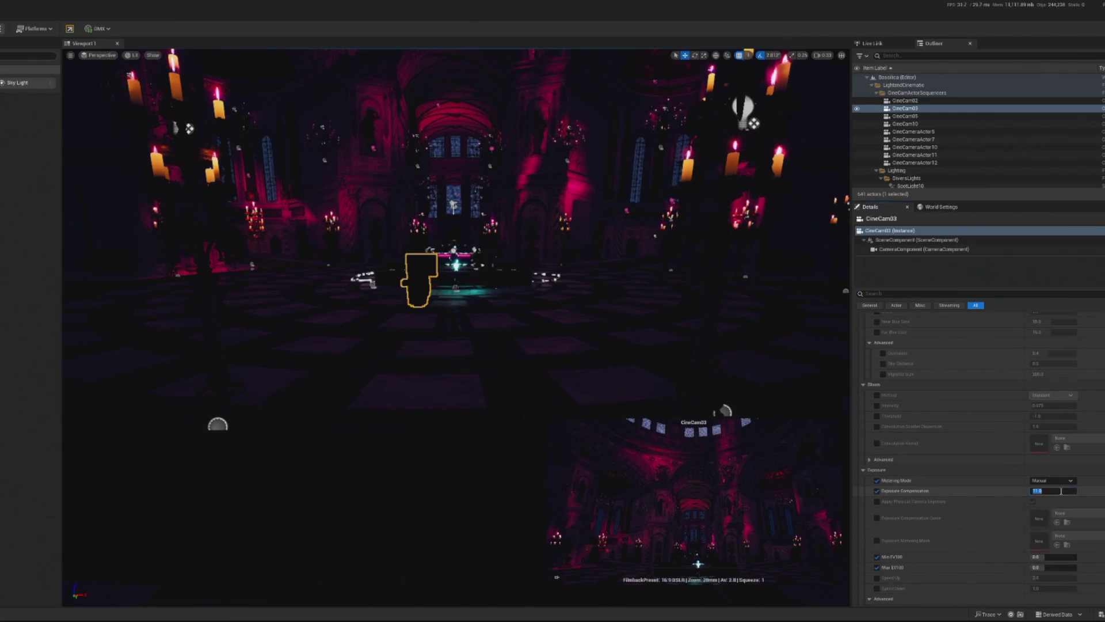
{"action": "type", "text": "2"}
{"action": "key", "text": "Return"}
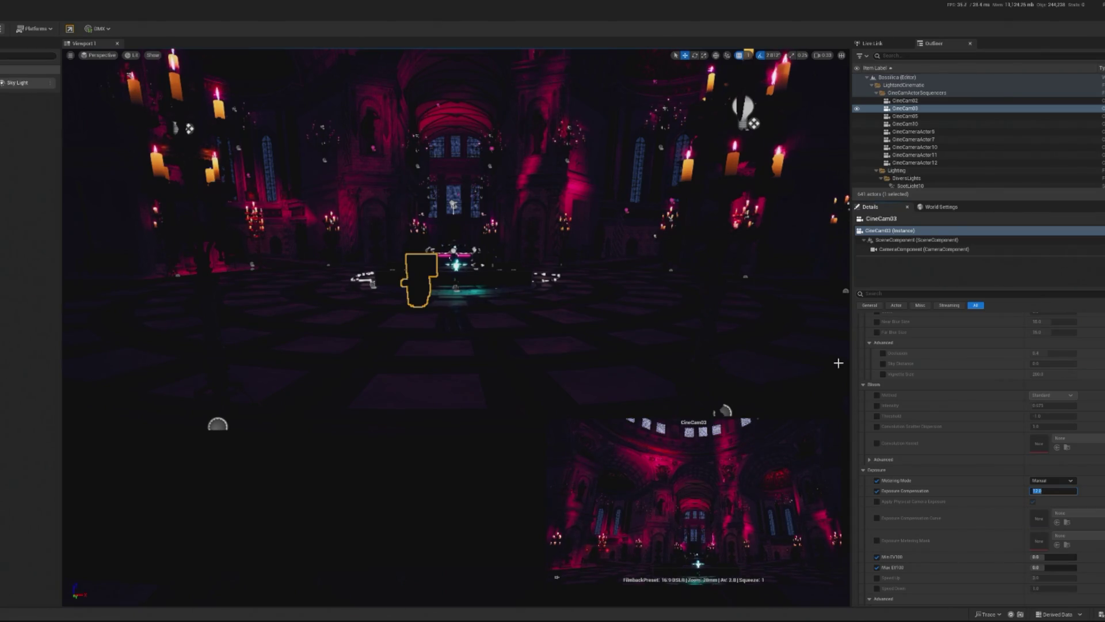
{"action": "type", "text": "9"}
{"action": "key", "text": "Return"}
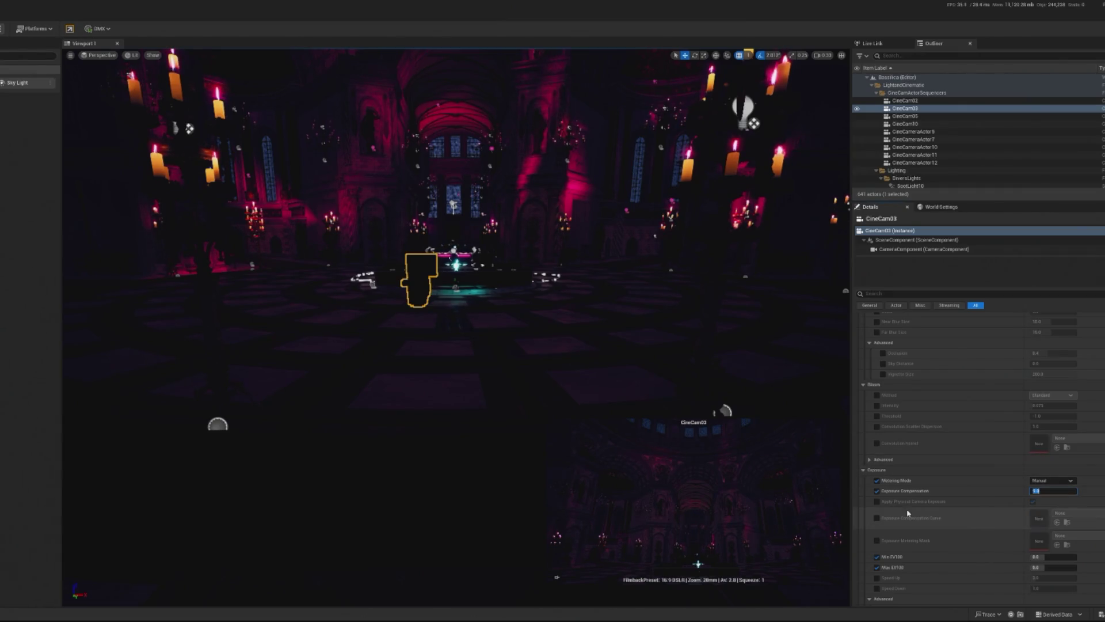
{"action": "key", "text": "Return"}
Set CineCam03's exposure compensation to 10.0.
{"action": "scroll", "coordinate": [1023, 531], "scroll_direction": "up", "scroll_amount": 2}
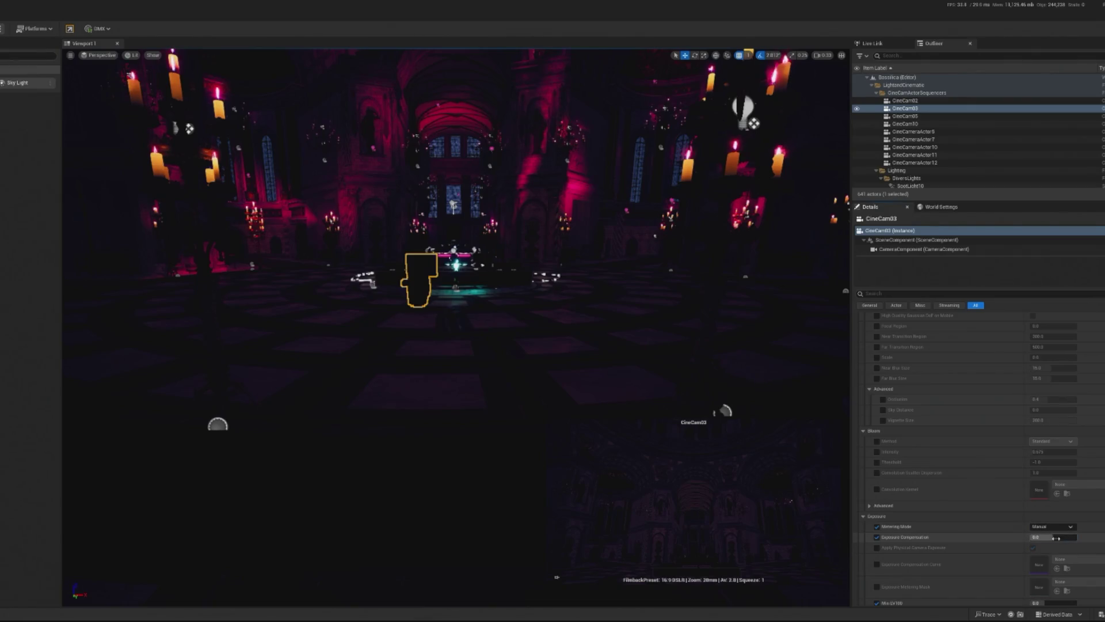
{"action": "type", "text": "10"}
{"action": "key", "text": "Return"}
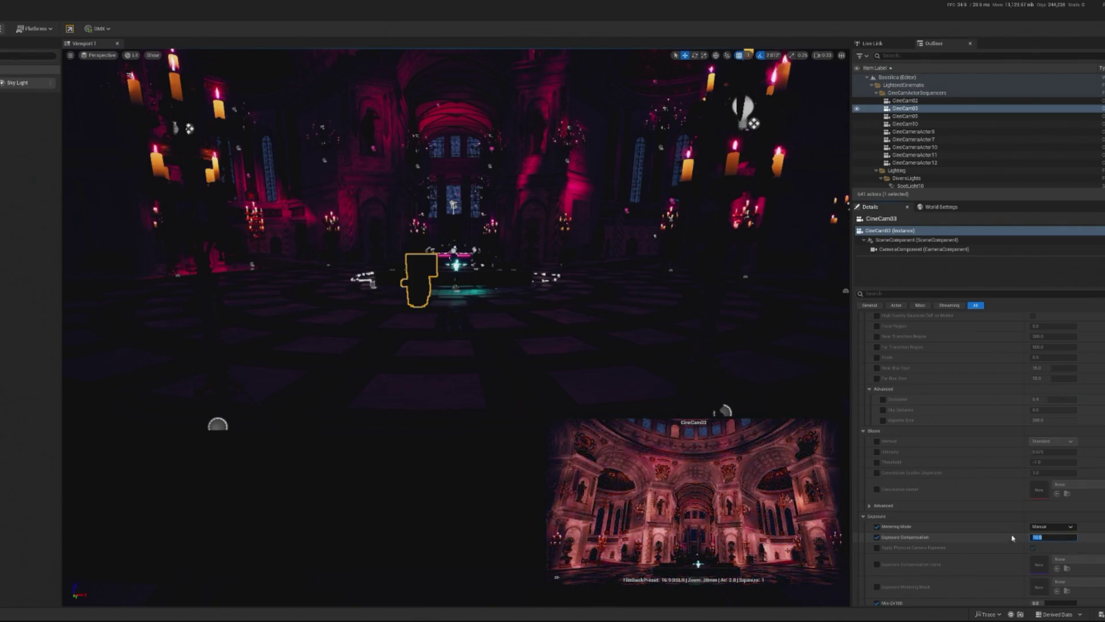
Filter Details by 'ev' and set Min and Max EV100 to 4.0 after trying 1 and -1.
{"action": "scroll", "coordinate": [986, 385], "scroll_direction": "up", "scroll_amount": 5}
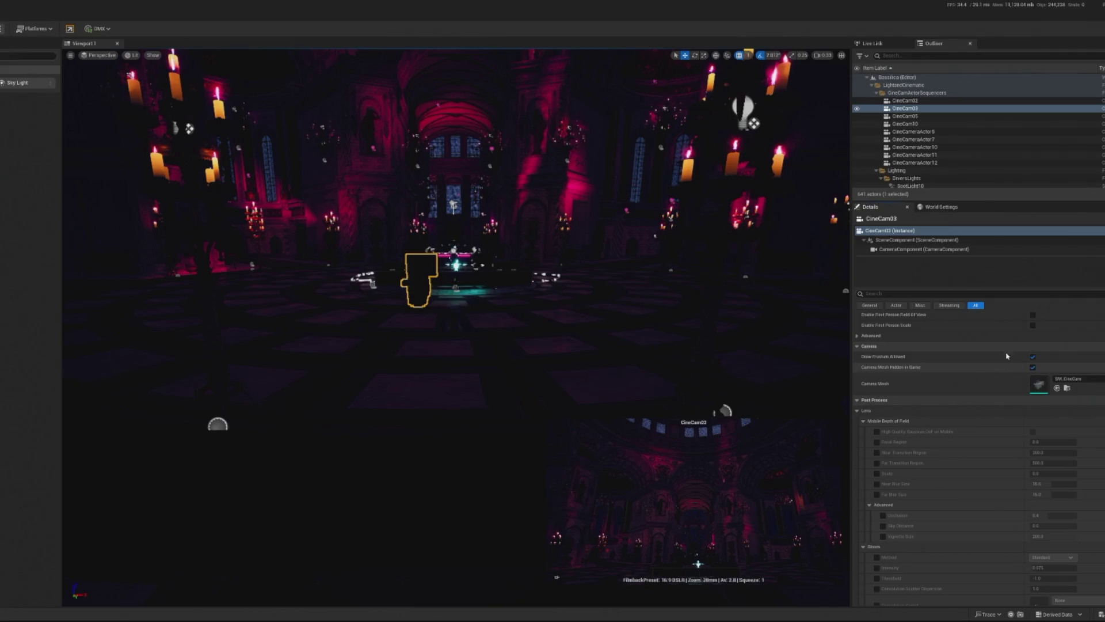
{"action": "type", "text": "ev"}
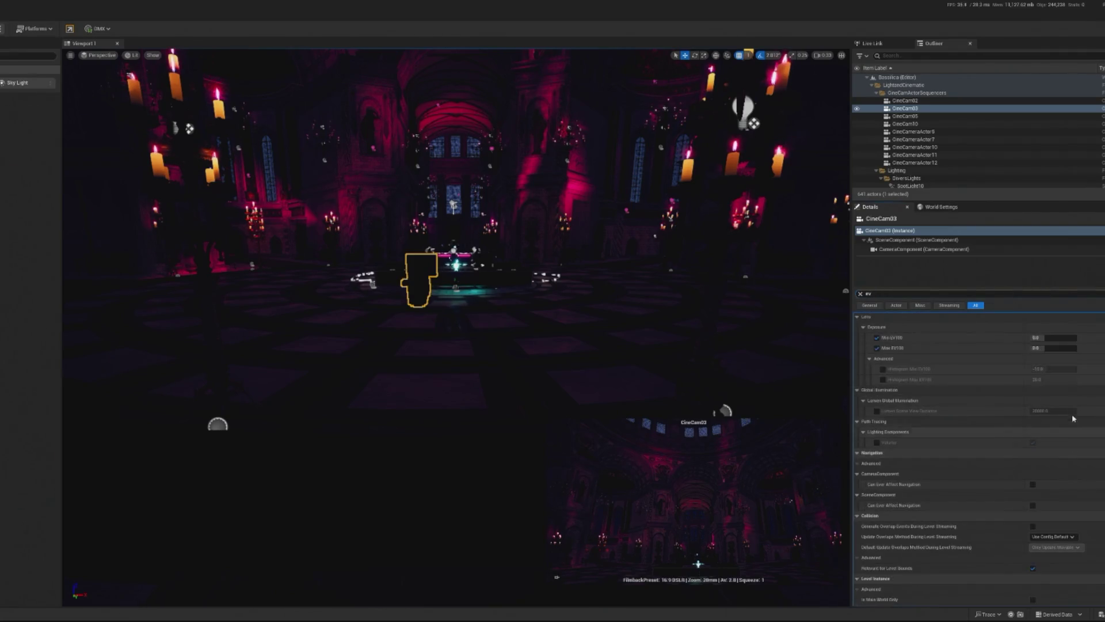
{"action": "left_click", "coordinate": [1053, 338]}
{"action": "type", "text": "1"}
{"action": "key", "text": "Tab"}
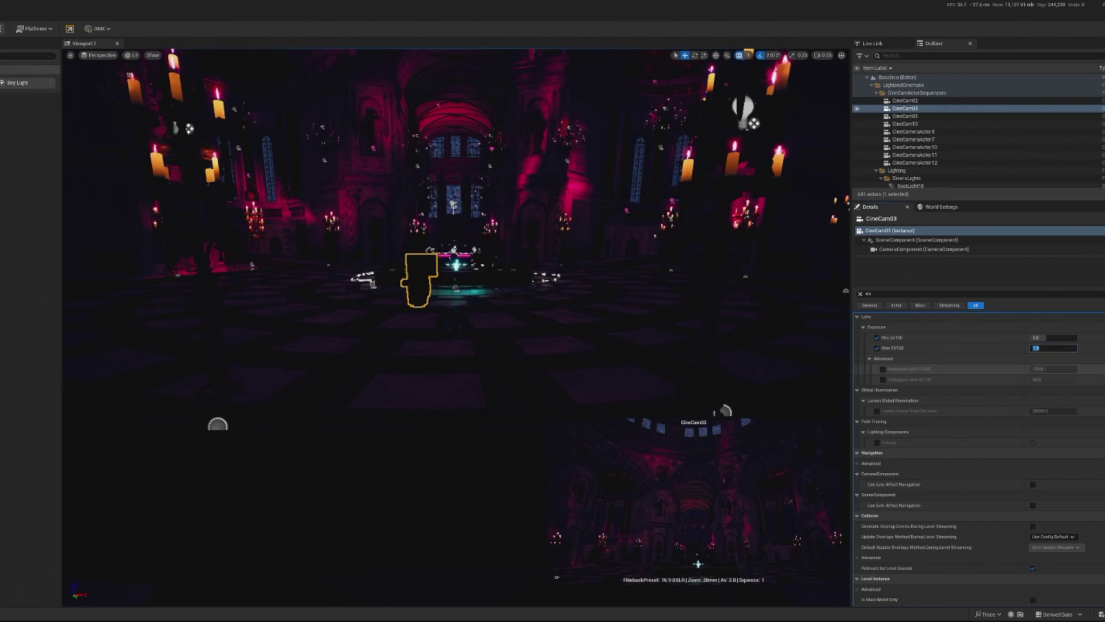
{"action": "left_click", "coordinate": [1070, 338]}
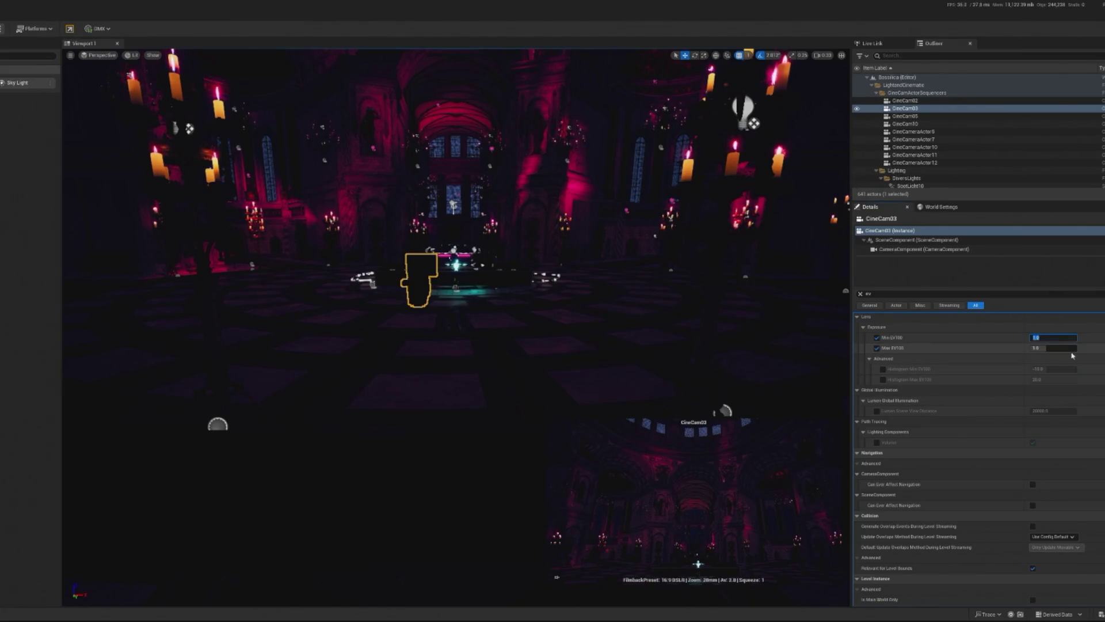
{"action": "type", "text": "-1"}
{"action": "left_click", "coordinate": [1047, 350]}
{"action": "type", "text": "4"}
{"action": "scroll", "coordinate": [1053, 374], "scroll_direction": "up", "scroll_amount": 1}
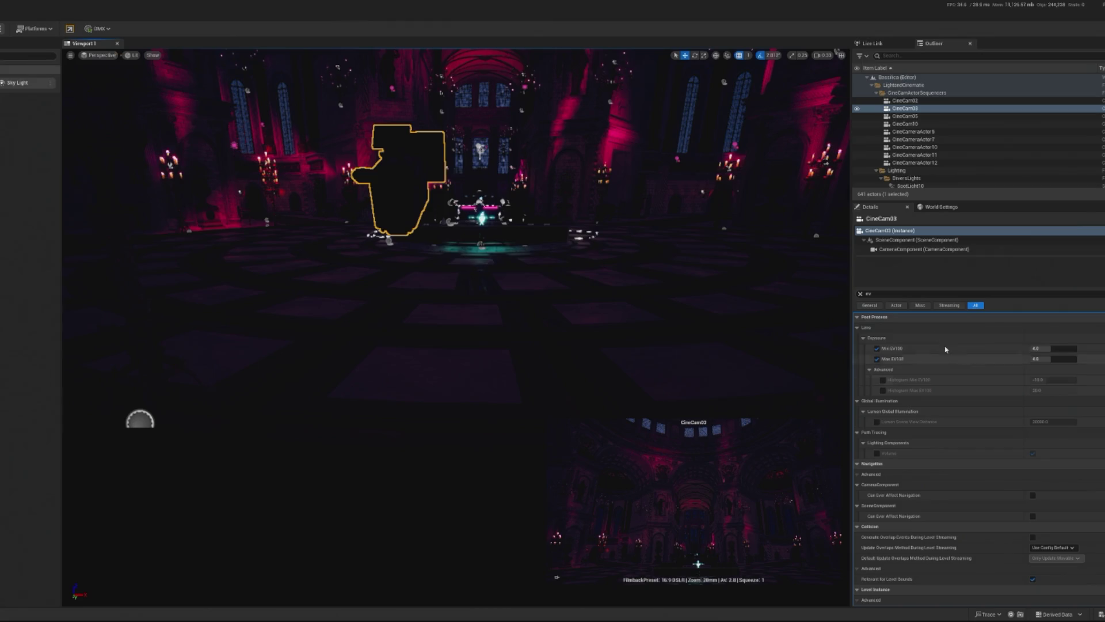
Search 'meter' and switch the metering mode to Auto Exposure Histogram, then clear the search.
{"action": "double_click", "coordinate": [1005, 295]}
{"action": "type", "text": "m"}
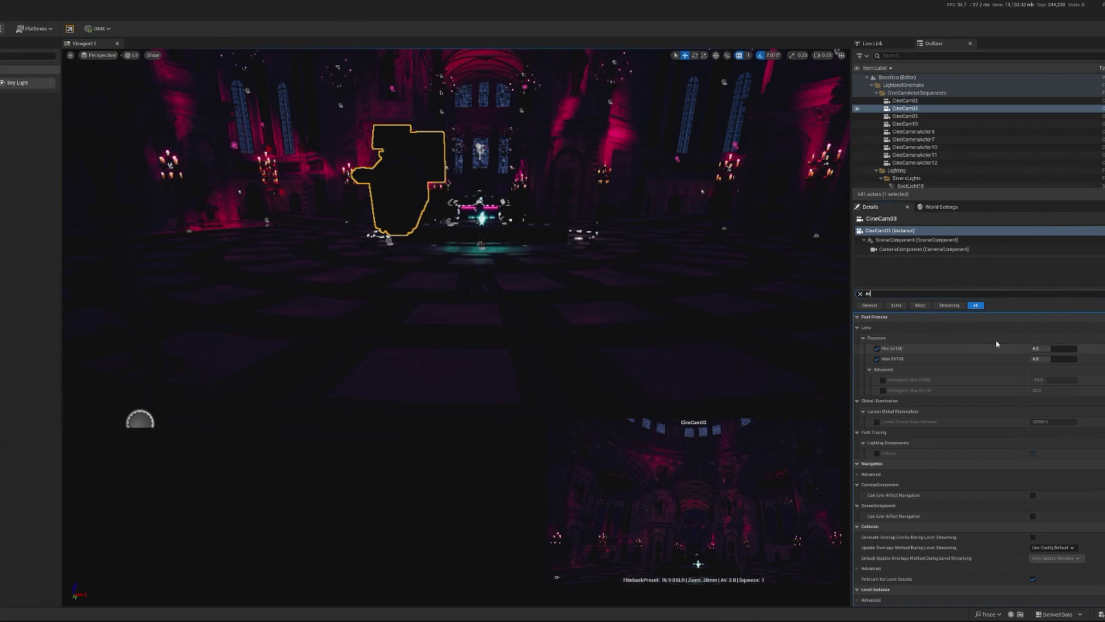
{"action": "type", "text": "eter"}
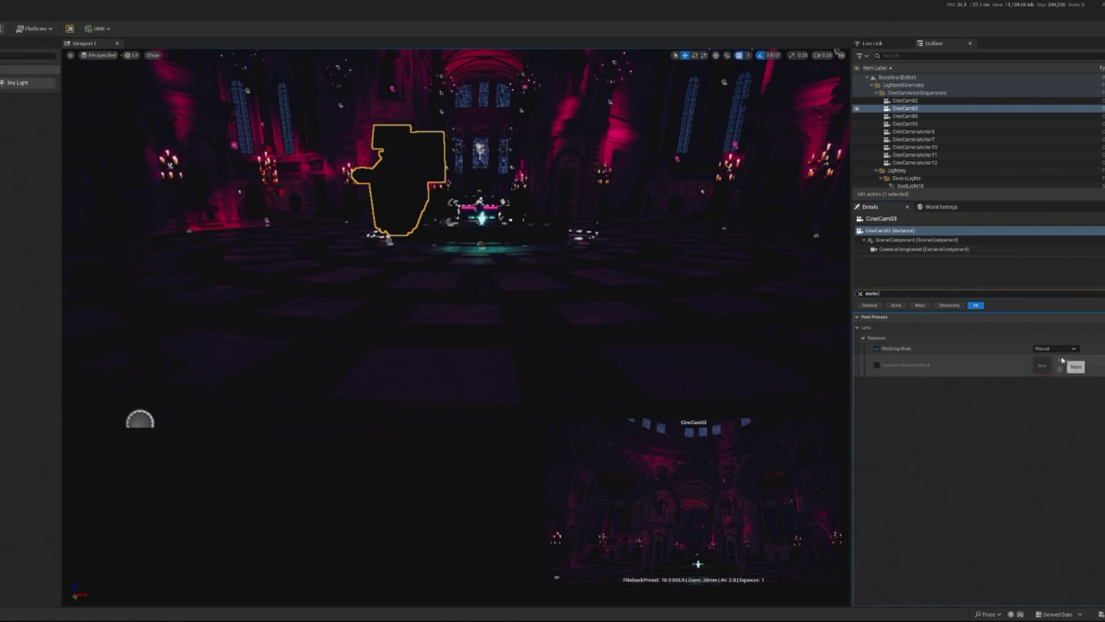
{"action": "left_click", "coordinate": [1061, 349]}
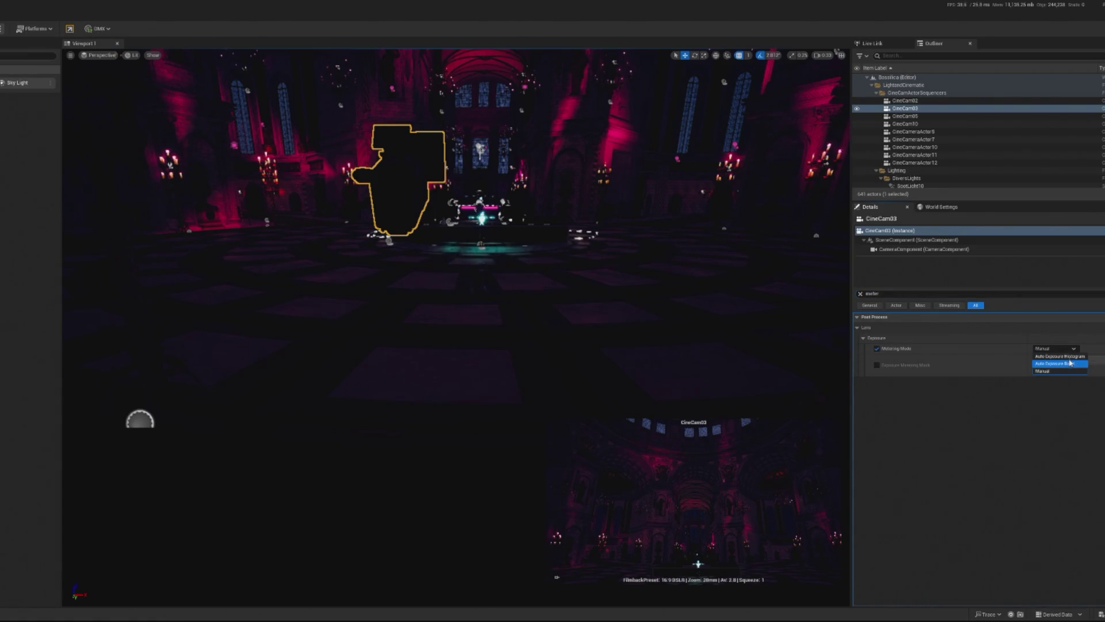
{"action": "left_click", "coordinate": [1070, 363]}
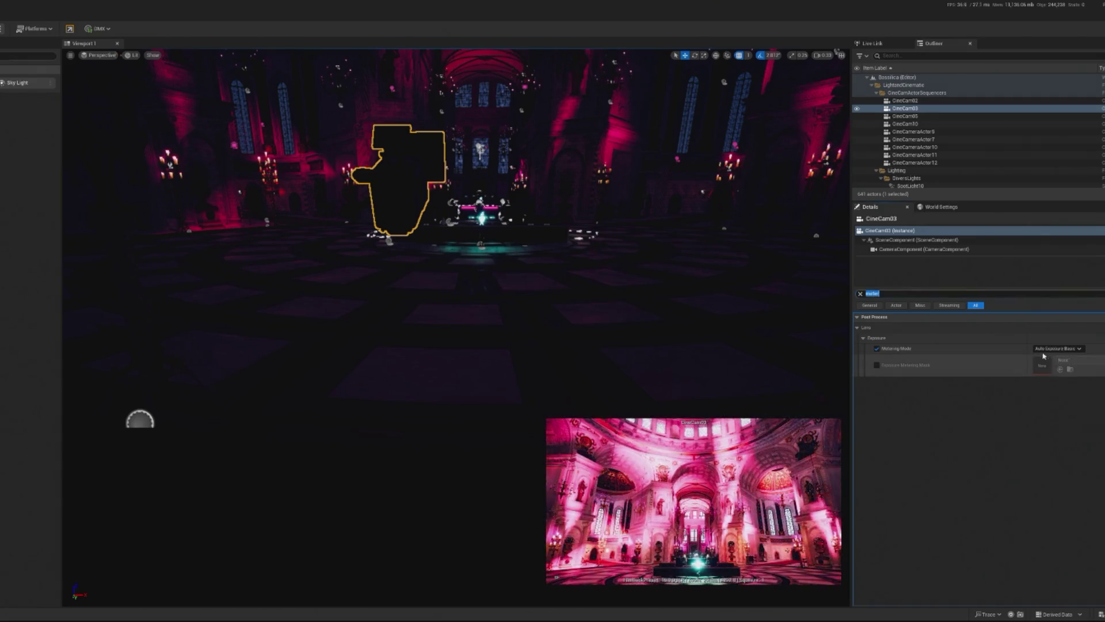
{"action": "left_click", "coordinate": [1064, 349]}
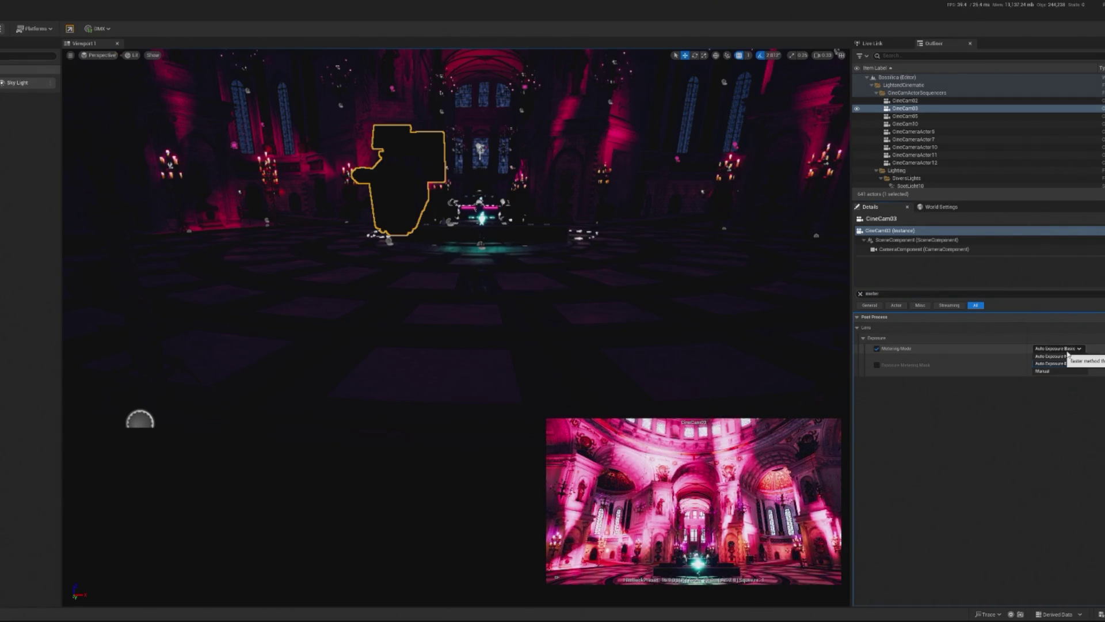
{"action": "left_click", "coordinate": [1054, 356]}
{"action": "left_click", "coordinate": [880, 298]}
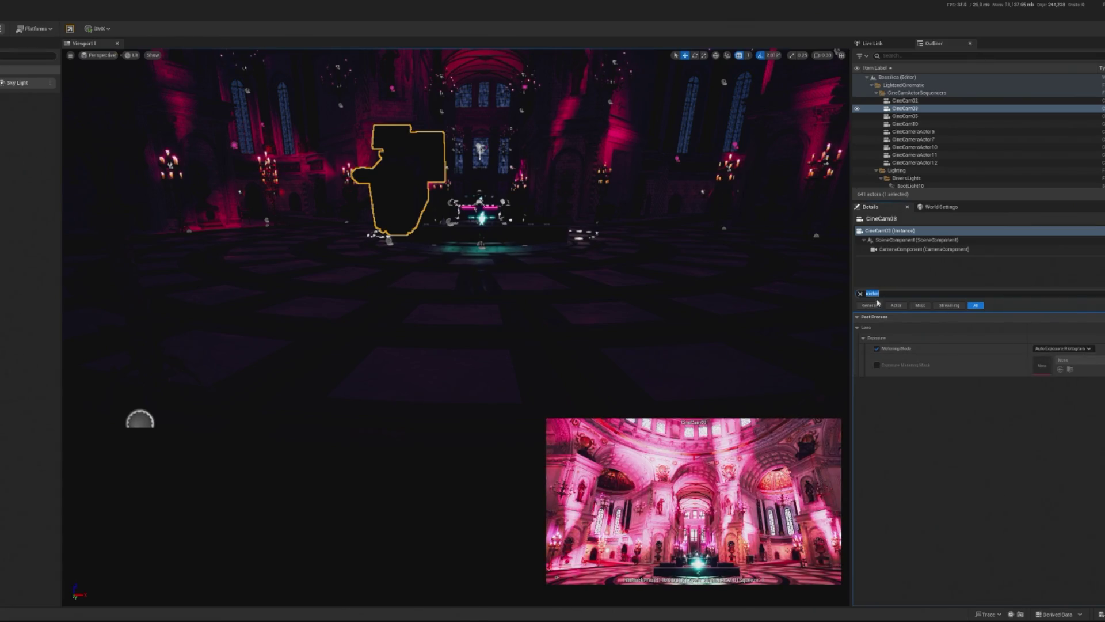
{"action": "left_click", "coordinate": [860, 294]}
{"action": "type", "text": "ev"}
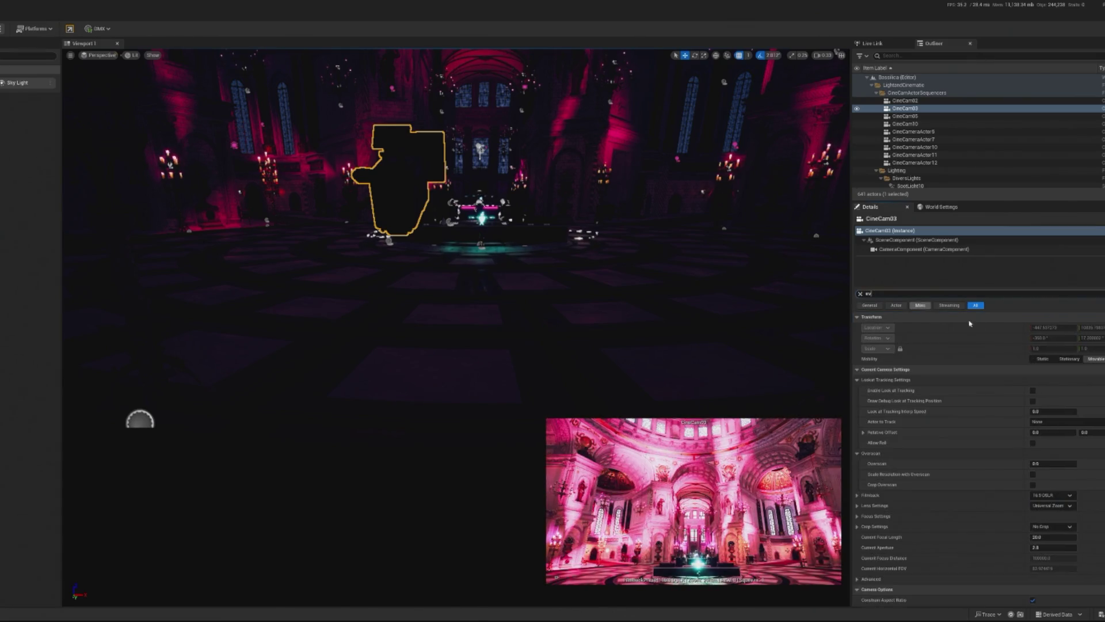
Try Min and Max EV100 pairs of -10, then 10, settling on 0.0 for both.
{"action": "left_click", "coordinate": [1054, 348]}
{"action": "type", "text": "-10"}
{"action": "key", "text": "Tab"}
{"action": "type", "text": "-10"}
{"action": "key", "text": "Return"}
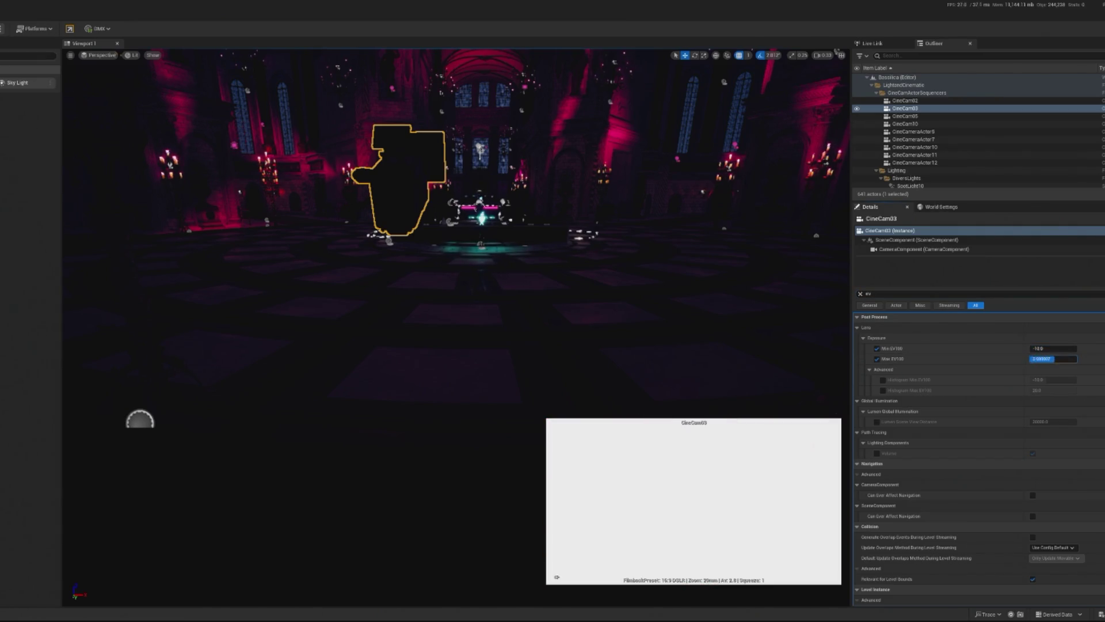
{"action": "left_click_drag", "start_coordinate": [1046, 350], "coordinate": [1065, 349]}
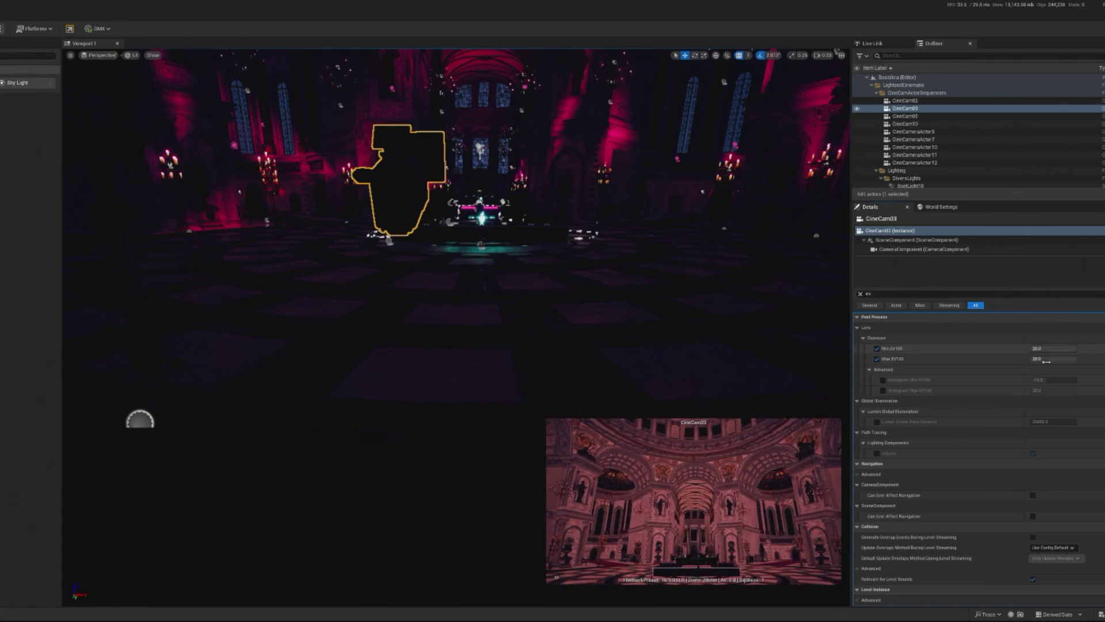
{"action": "left_click", "coordinate": [1065, 349]}
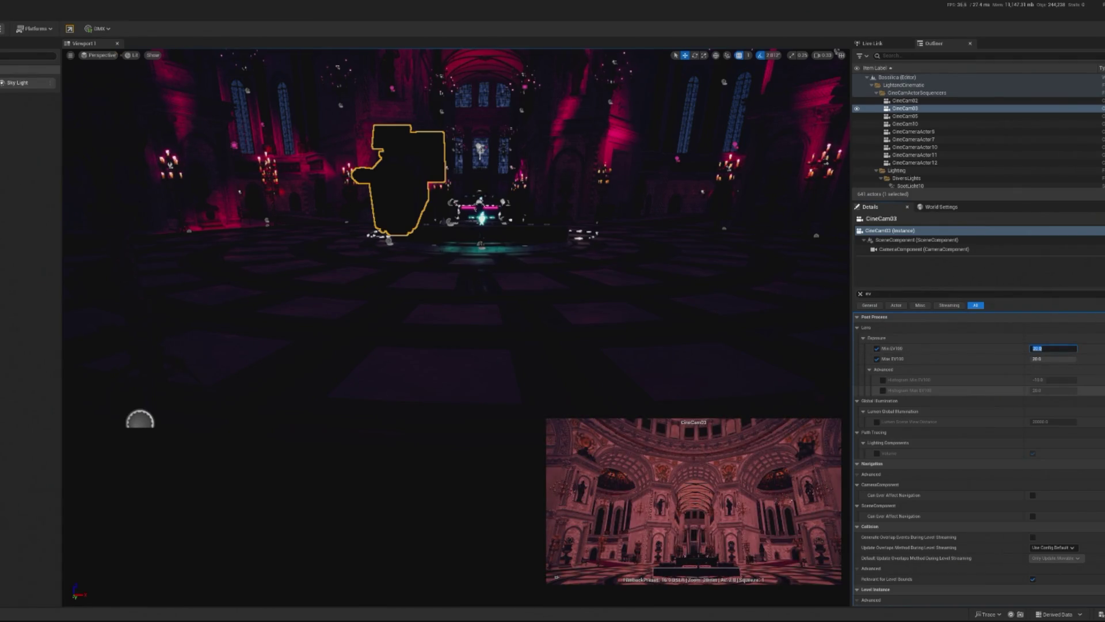
{"action": "key", "text": "Tab"}
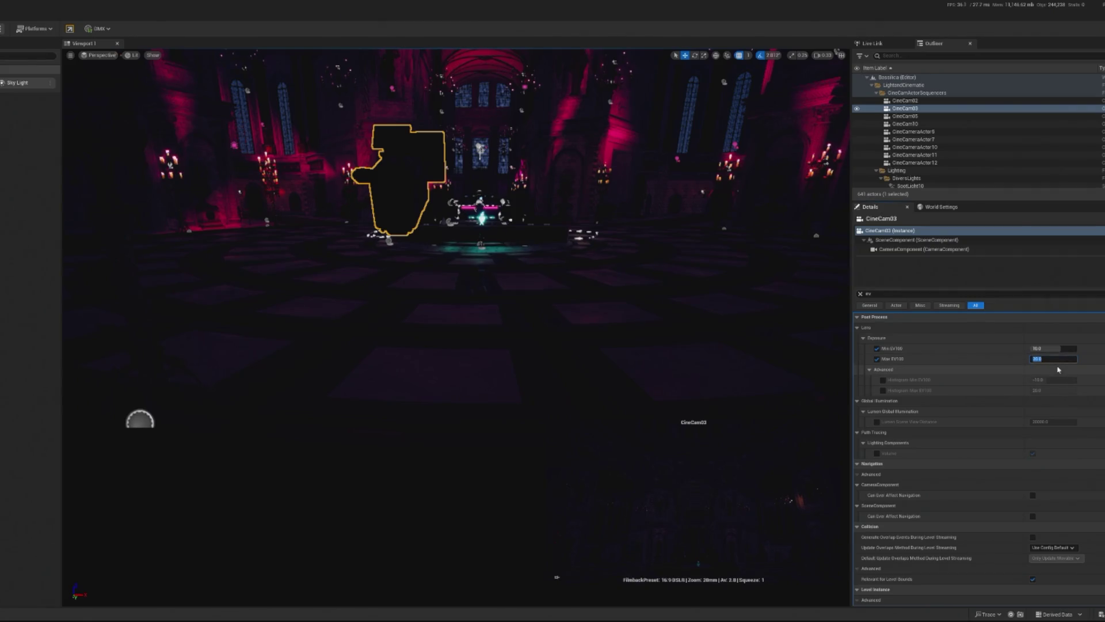
{"action": "type", "text": "0"}
{"action": "key", "text": "Return"}
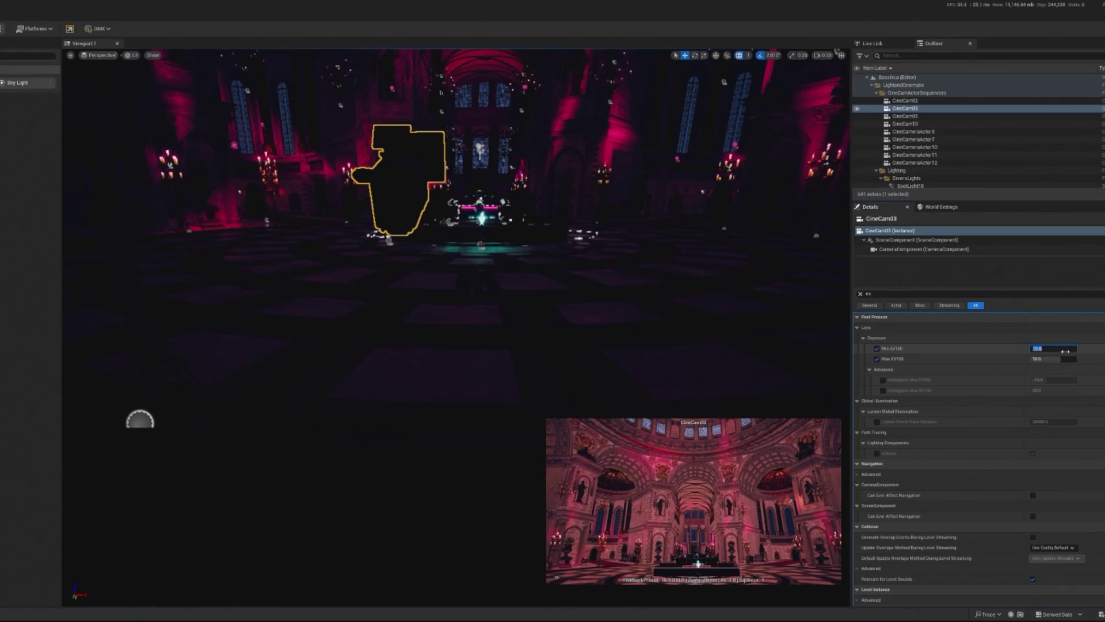
{"action": "key", "text": "shift+Tab"}
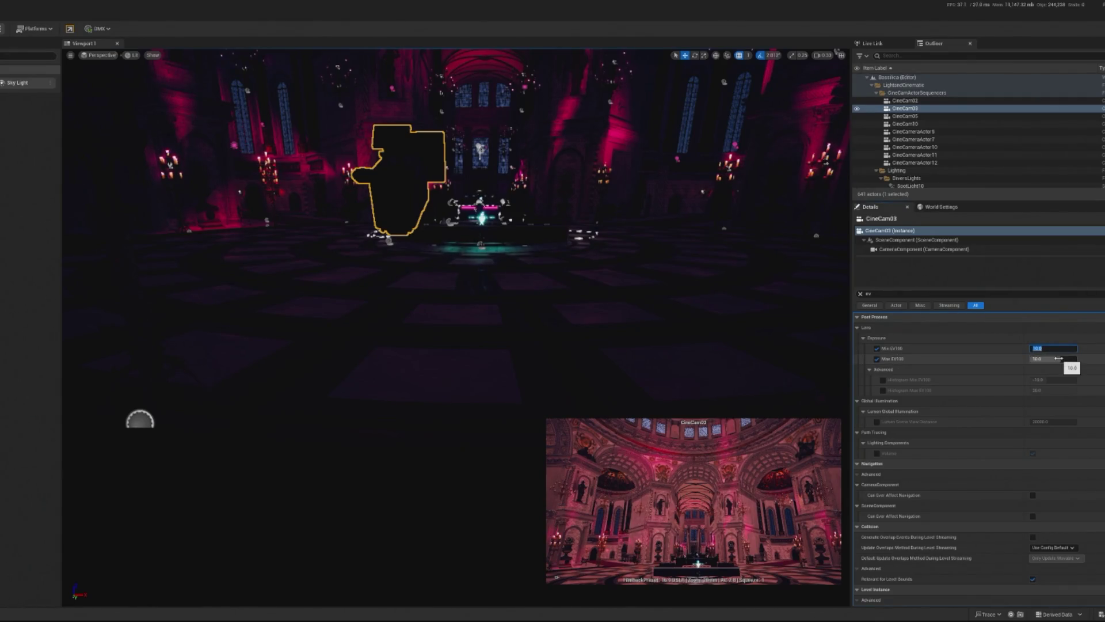
{"action": "type", "text": "0"}
{"action": "key", "text": "Tab"}
{"action": "type", "text": "0"}
{"action": "key", "text": "Return"}
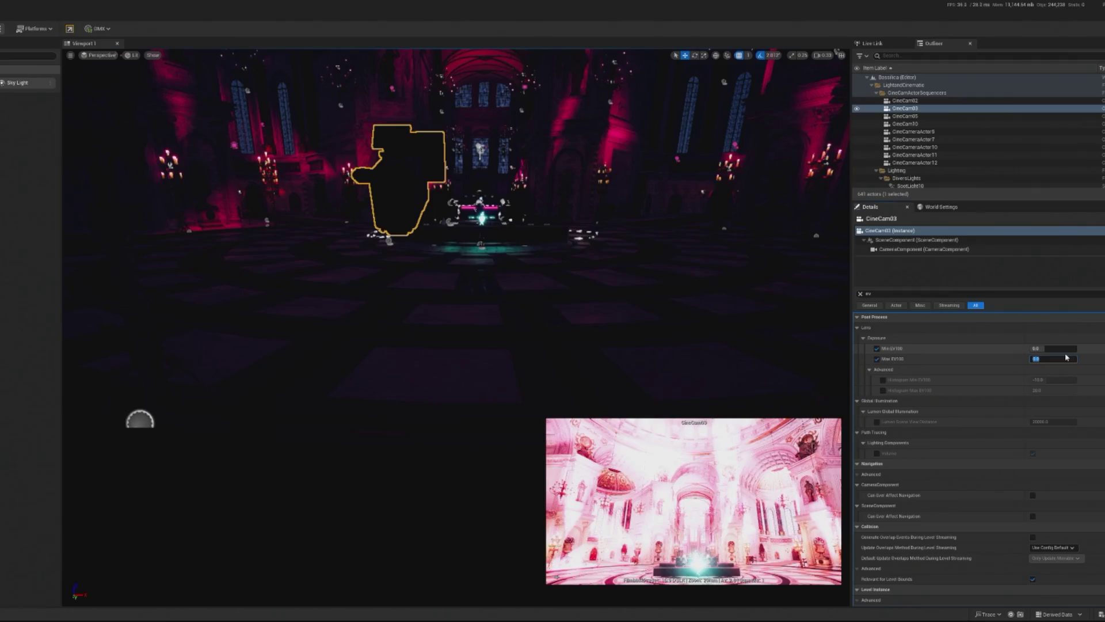
Keep tuning the EV100 range, ending with Max EV100 at 8.0 and Min around 3.39.
{"action": "left_click", "coordinate": [1058, 349]}
{"action": "left_click", "coordinate": [1052, 358]}
{"action": "type", "text": "20"}
{"action": "key", "text": "Return"}
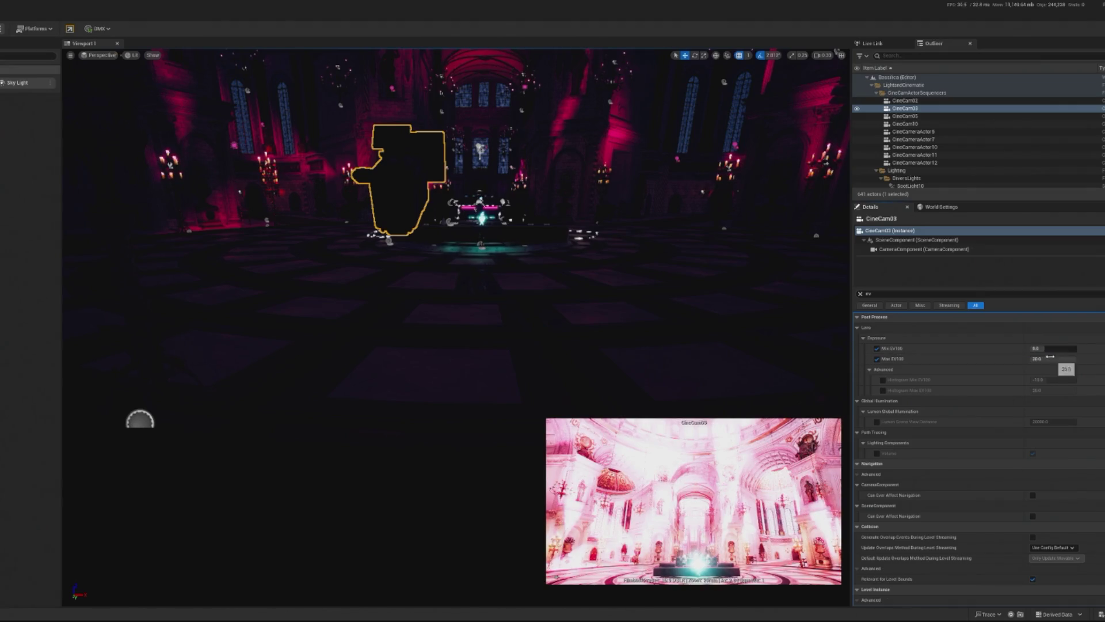
{"action": "left_click_drag", "start_coordinate": [1054, 349], "coordinate": [1071, 348]}
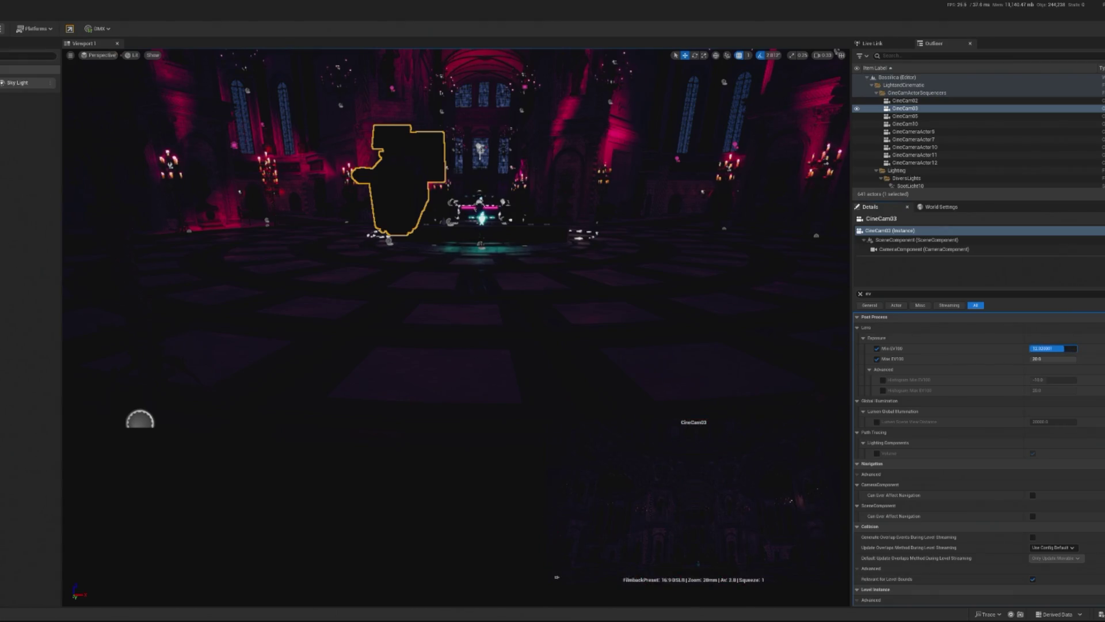
{"action": "mouse_move", "coordinate": [1050, 358]}
{"action": "left_mouse_down"}
{"action": "mouse_move", "coordinate": [1033, 359]}
{"action": "mouse_move", "coordinate": [1054, 348]}
{"action": "mouse_move", "coordinate": [1037, 348]}
{"action": "left_mouse_up"}
{"action": "left_click", "coordinate": [1055, 361]}
{"action": "type", "text": "1"}
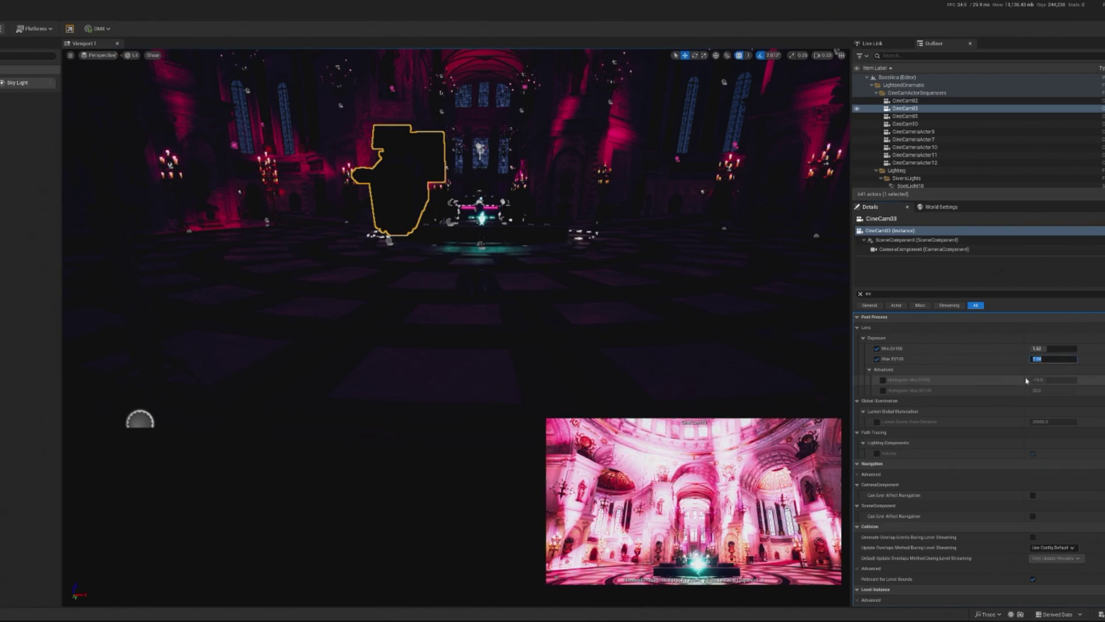
{"action": "left_click", "coordinate": [1065, 348]}
{"action": "type", "text": "10"}
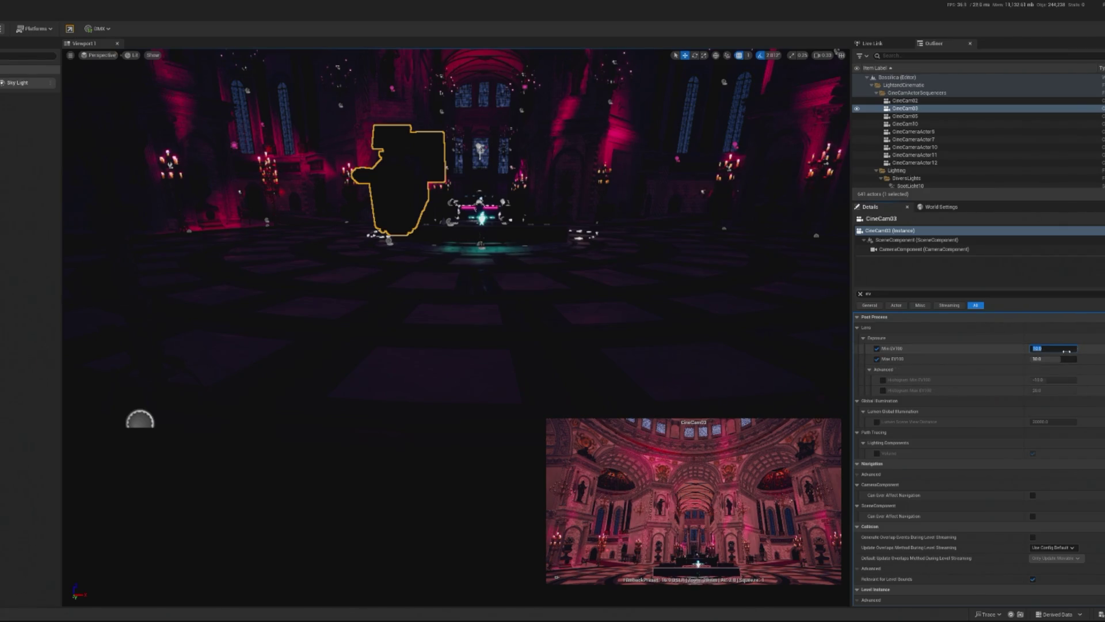
{"action": "key", "text": "Return"}
{"action": "left_click", "coordinate": [1063, 357]}
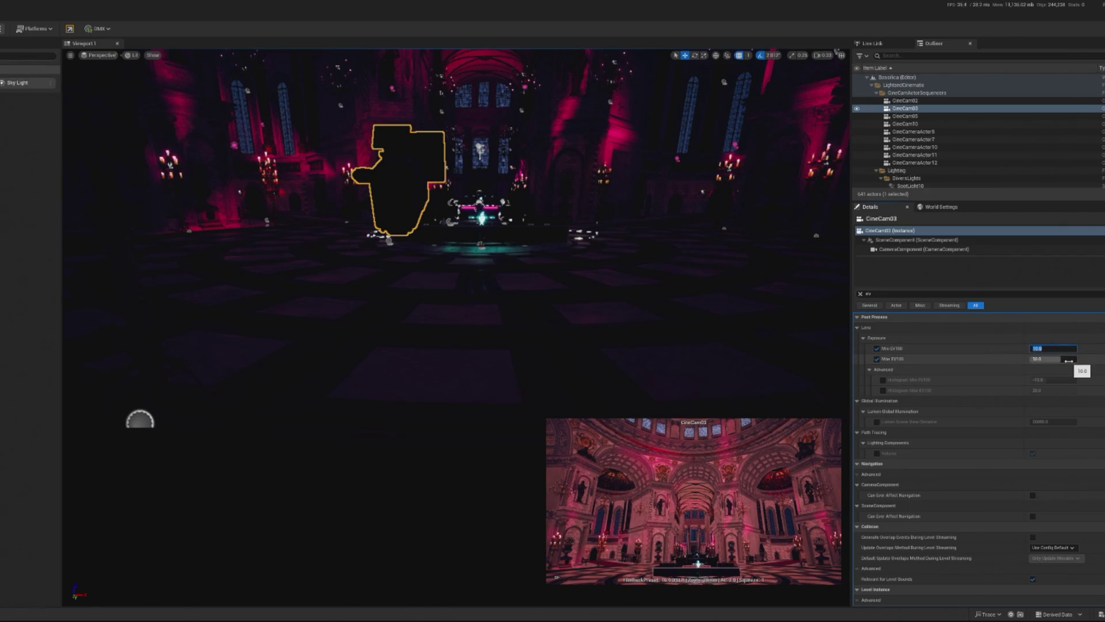
{"action": "type", "text": "6"}
{"action": "key", "text": "Return"}
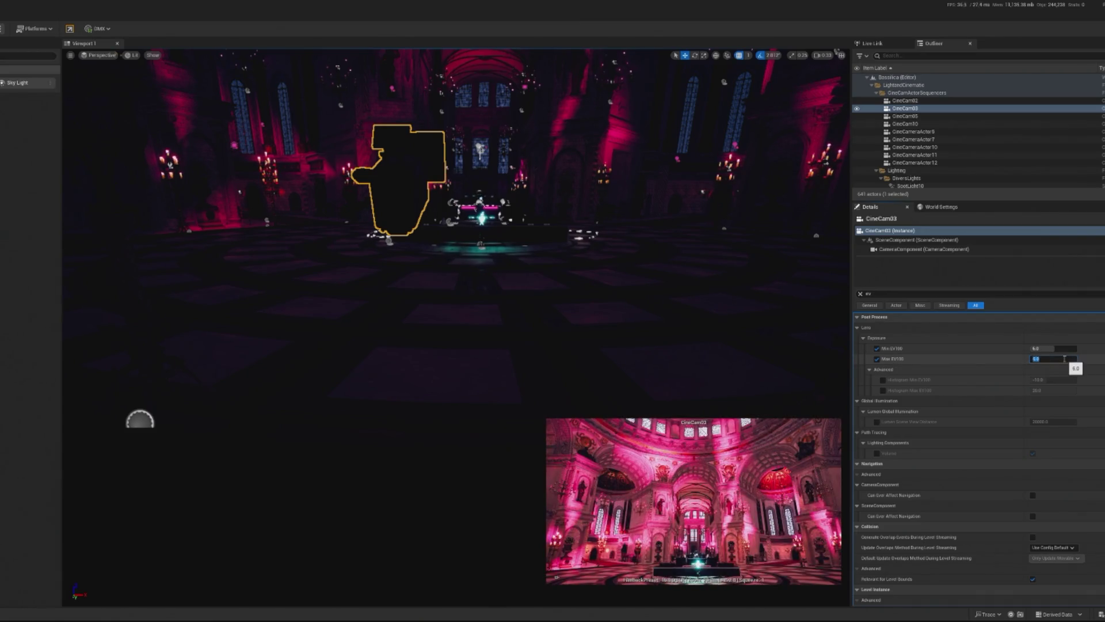
{"action": "type", "text": "8"}
{"action": "key", "text": "Return"}
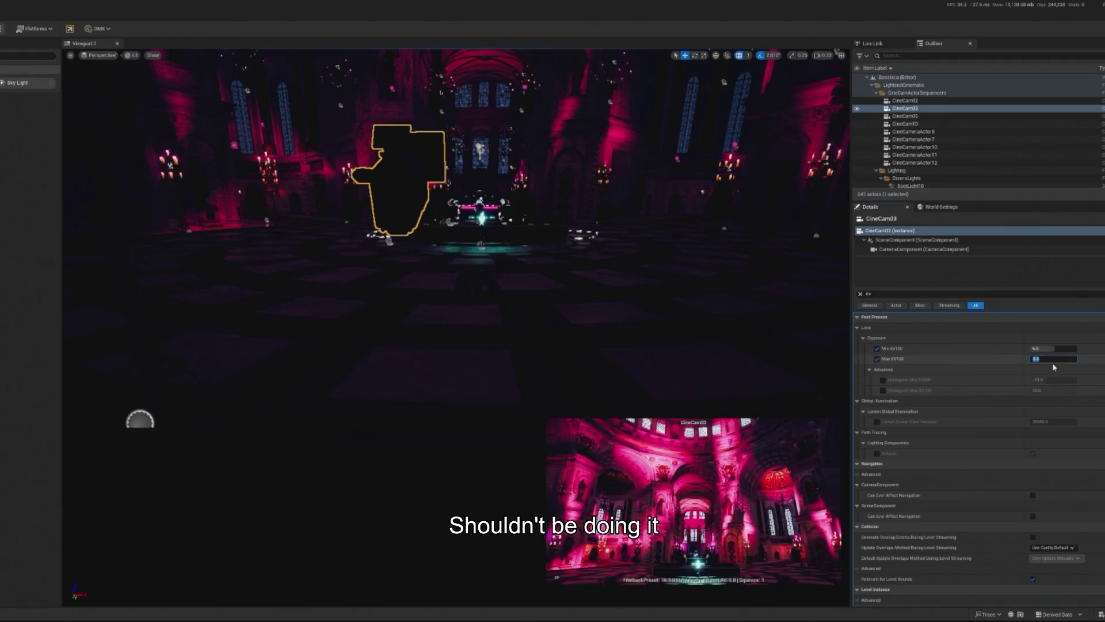
{"action": "mouse_move", "coordinate": [1053, 348]}
{"action": "left_mouse_down"}
{"action": "mouse_move", "coordinate": [996, 348]}
{"action": "mouse_move", "coordinate": [1062, 359]}
{"action": "mouse_move", "coordinate": [1036, 349]}
{"action": "mouse_move", "coordinate": [1061, 348]}
{"action": "left_mouse_up"}
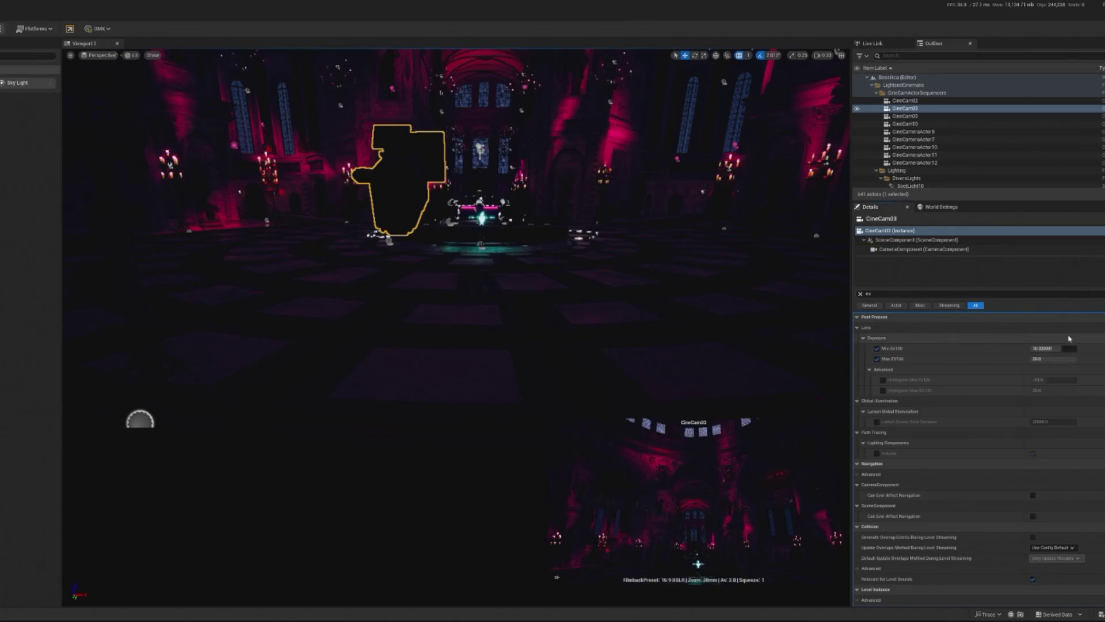
Test-play the level in the editor, then stop to return to the viewport.
{"action": "left_click", "coordinate": [2, 28]}
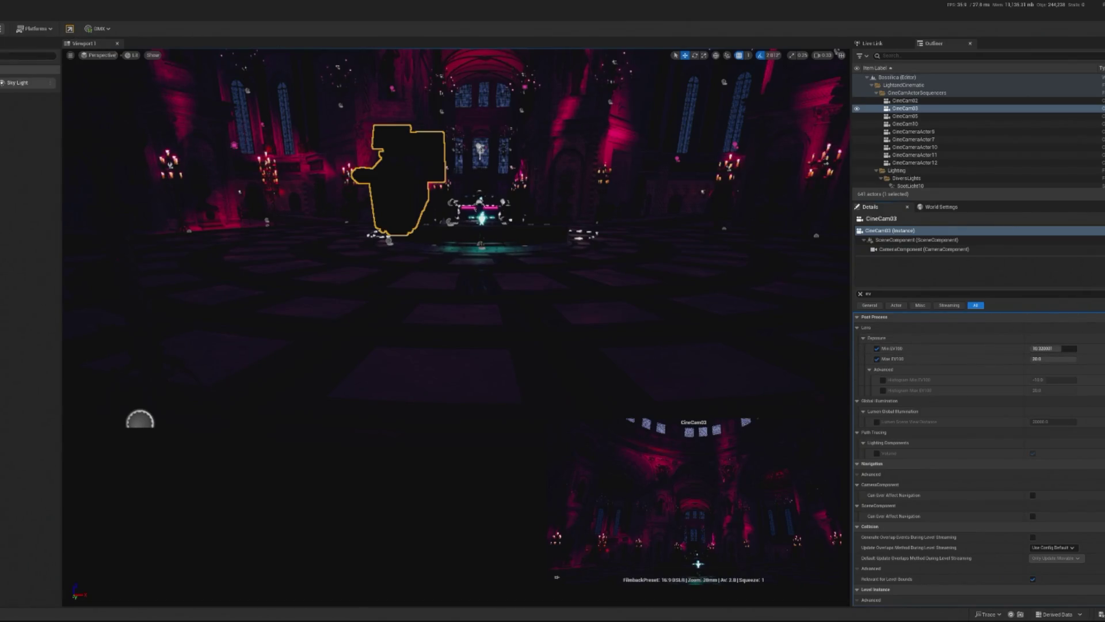
{"action": "left_click", "coordinate": [597, 509]}
{"action": "key", "text": "Escape"}
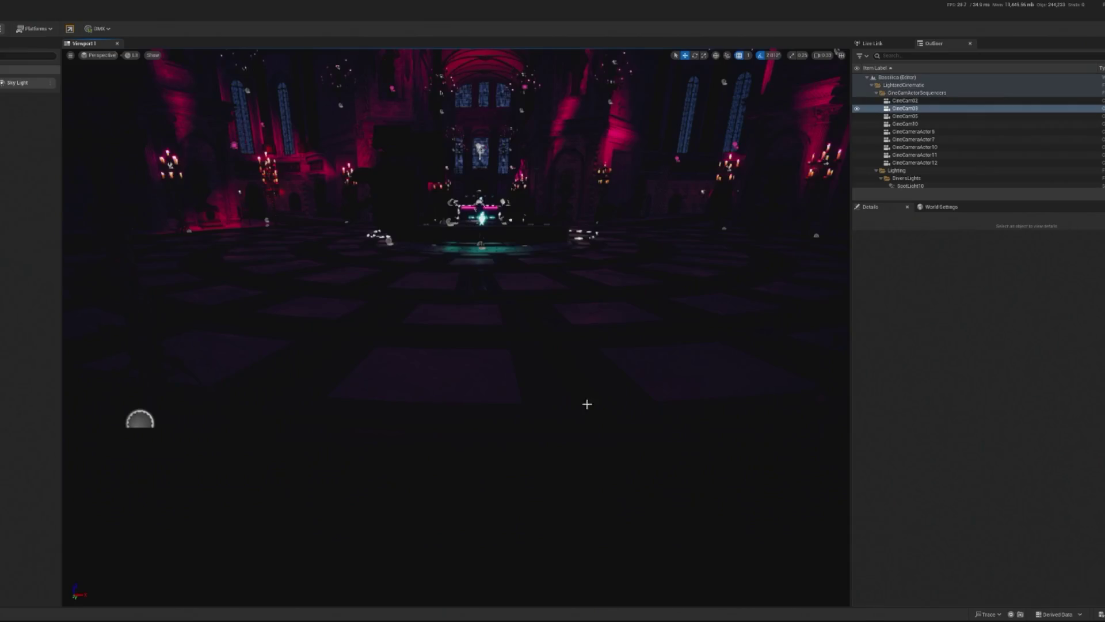
Raise CineCam03's Min EV100 and check the brighter exposure in a Play In Editor preview.
{"action": "mouse_move", "coordinate": [1044, 349]}
{"action": "left_mouse_down"}
{"action": "mouse_move", "coordinate": [1036, 359]}
{"action": "mouse_move", "coordinate": [1069, 348]}
{"action": "mouse_move", "coordinate": [1057, 359]}
{"action": "left_mouse_up"}
{"action": "left_click", "coordinate": [1052, 349]}
{"action": "type", "text": "-10.0"}
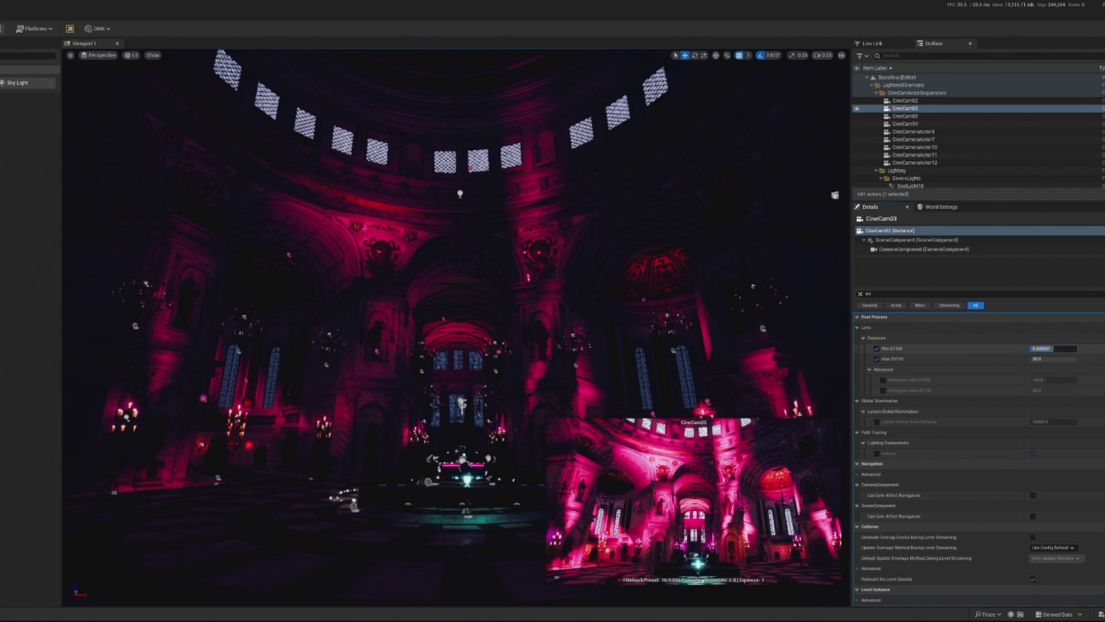
{"action": "left_click_drag", "start_coordinate": [1054, 348], "coordinate": [1065, 348]}
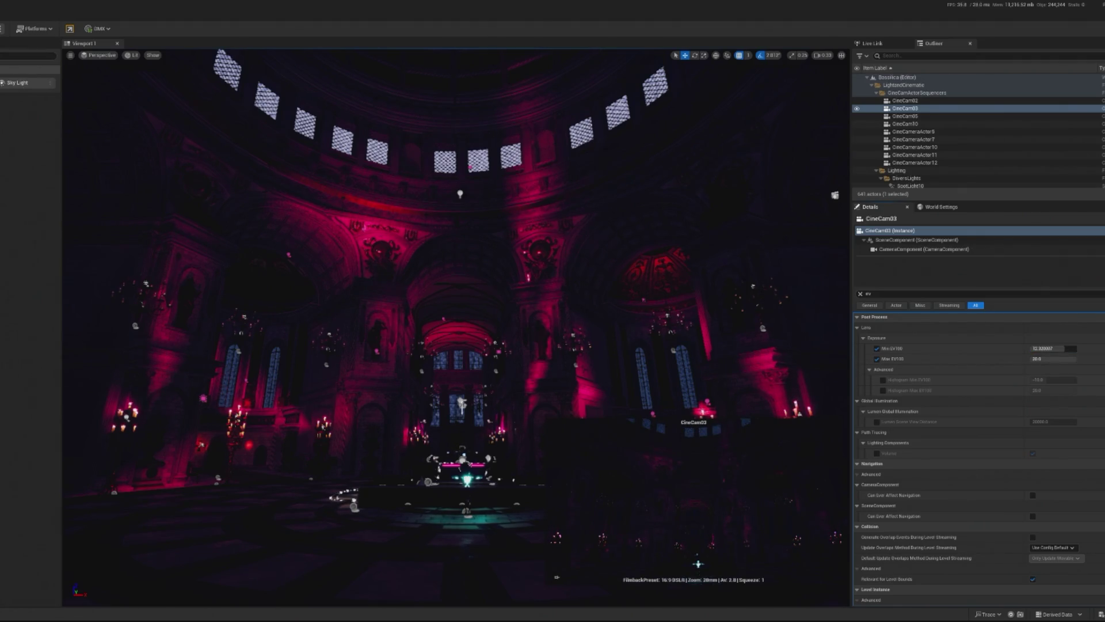
{"action": "key", "text": "alt+p"}
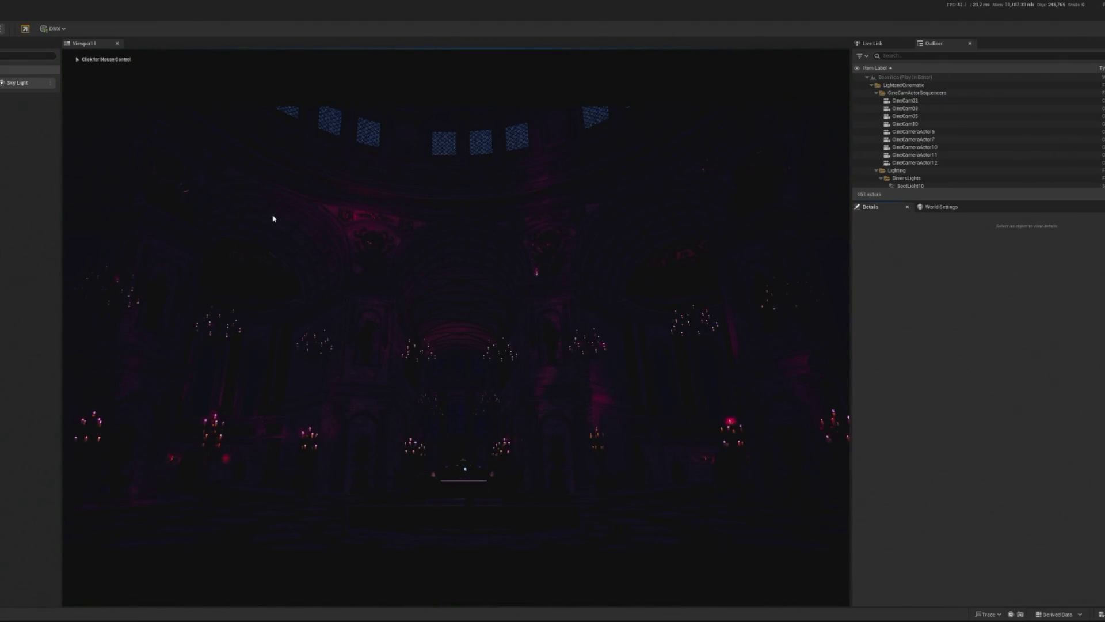
{"action": "key", "text": "Escape"}
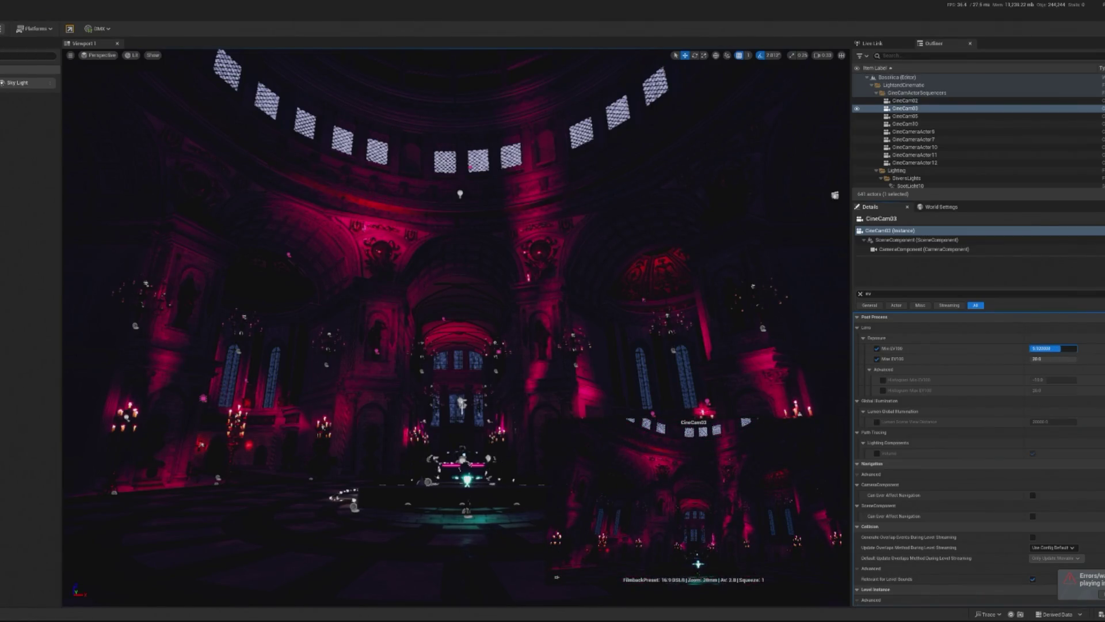
Settle Min EV100 at about 6.56, preview again, then select Speaker_Middle.
{"action": "mouse_move", "coordinate": [1058, 349]}
{"action": "left_mouse_down"}
{"action": "mouse_move", "coordinate": [1086, 349]}
{"action": "mouse_move", "coordinate": [1036, 346]}
{"action": "left_mouse_up"}
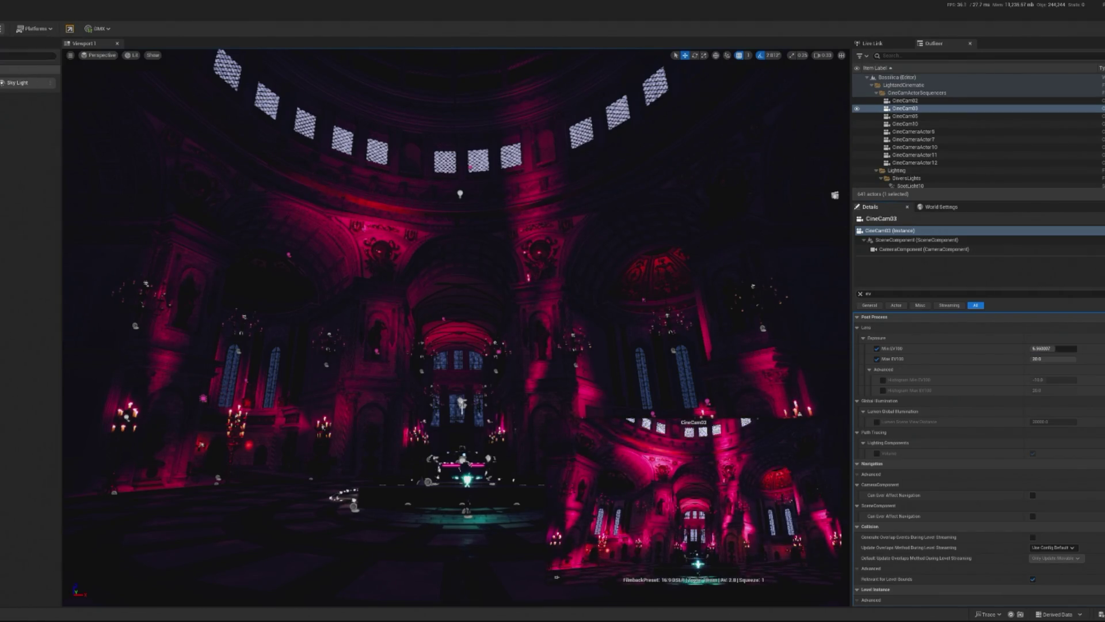
{"action": "key", "text": "alt+p"}
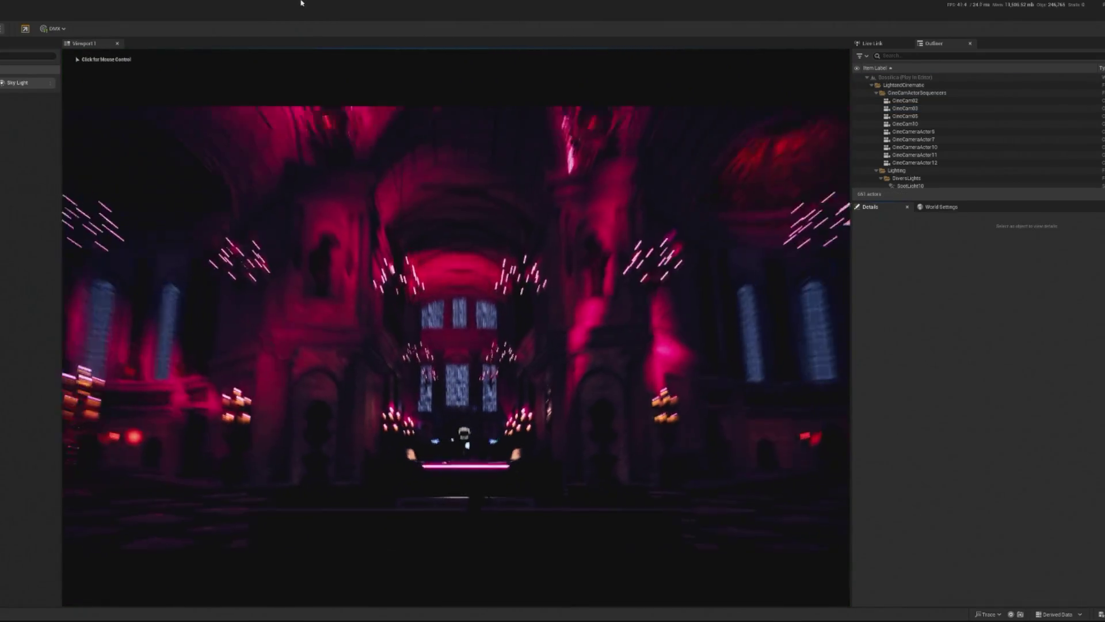
{"action": "left_click", "coordinate": [537, 286]}
{"action": "key", "text": "Escape"}
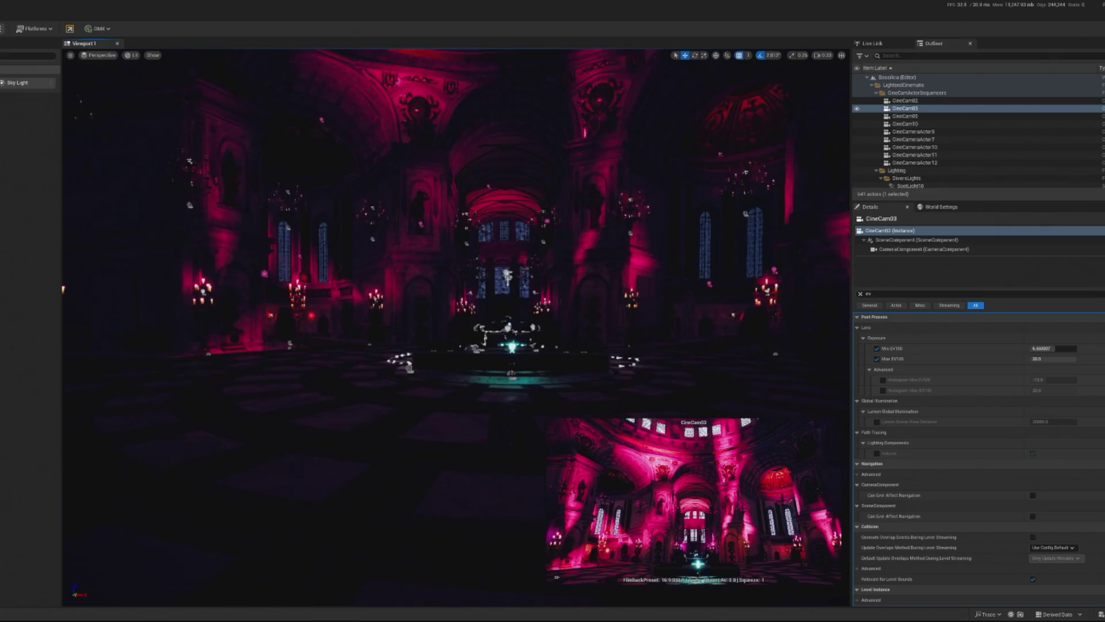
{"action": "left_click", "coordinate": [463, 486]}
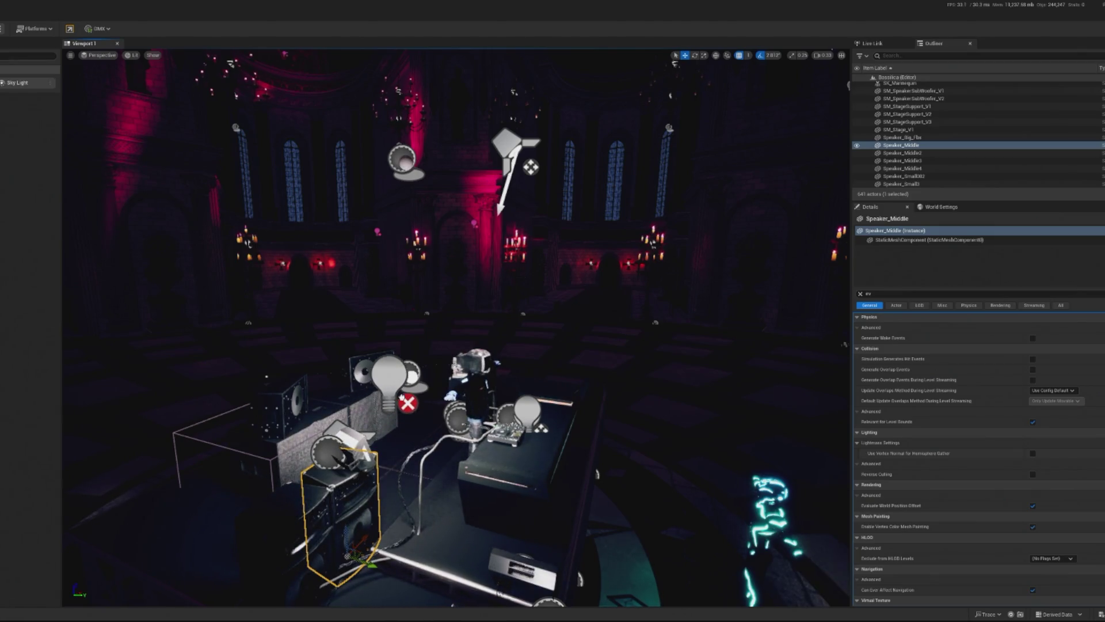
Select RectLight12, frame it, and try rotating it toward the DJ.
{"action": "left_click", "coordinate": [401, 396]}
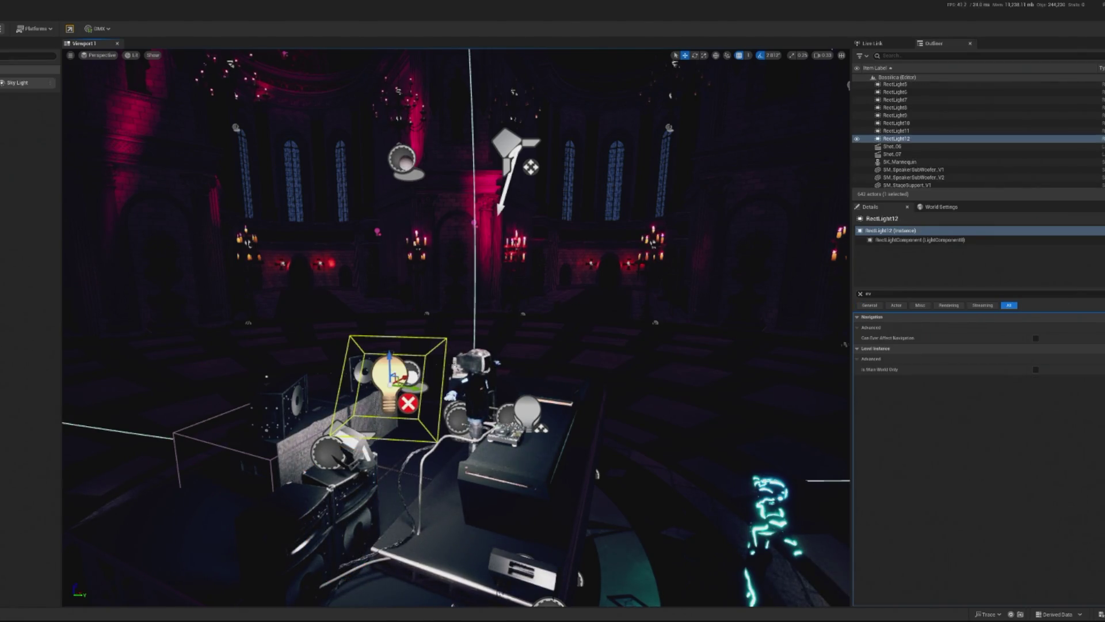
{"action": "key", "text": "e"}
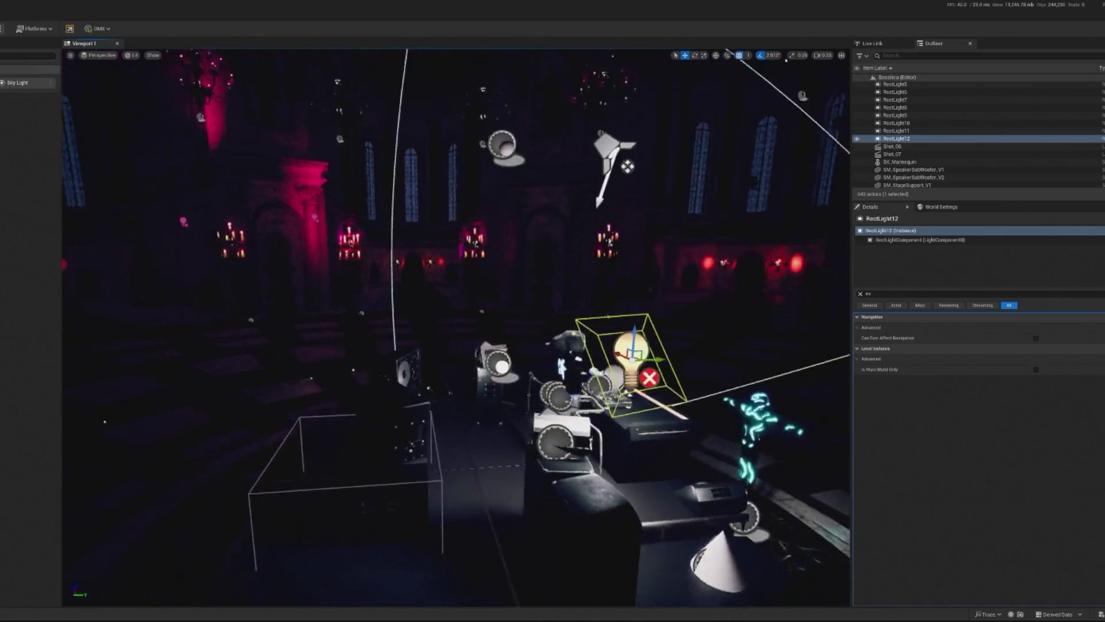
{"action": "key", "text": "f"}
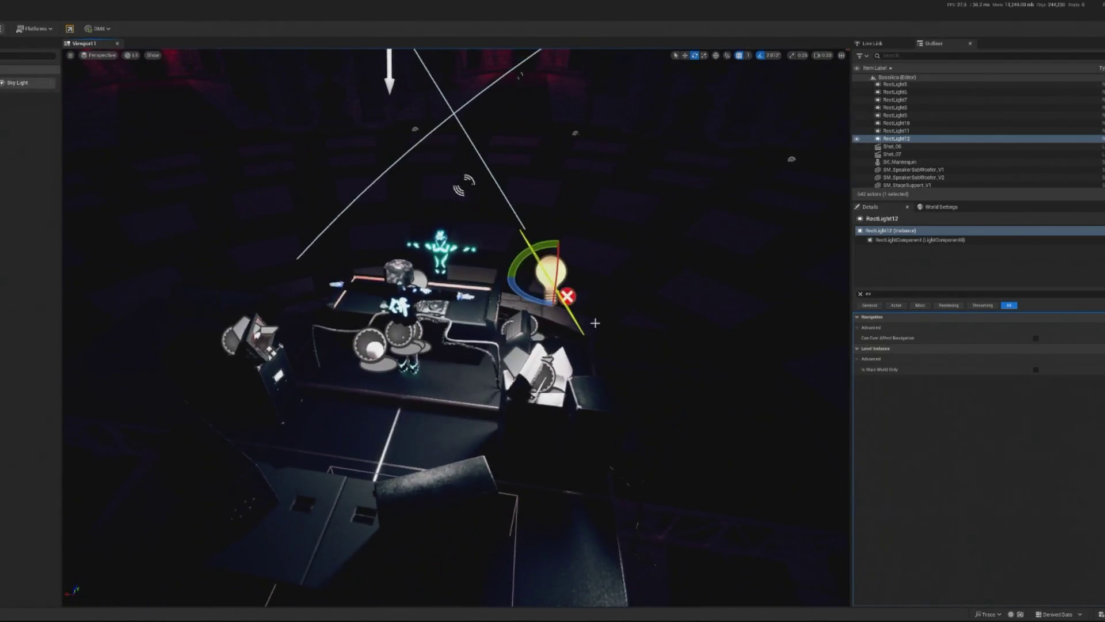
{"action": "key", "text": "w"}
{"action": "key", "text": "e"}
{"action": "left_click_drag", "start_coordinate": [508, 275], "coordinate": [576, 291]}
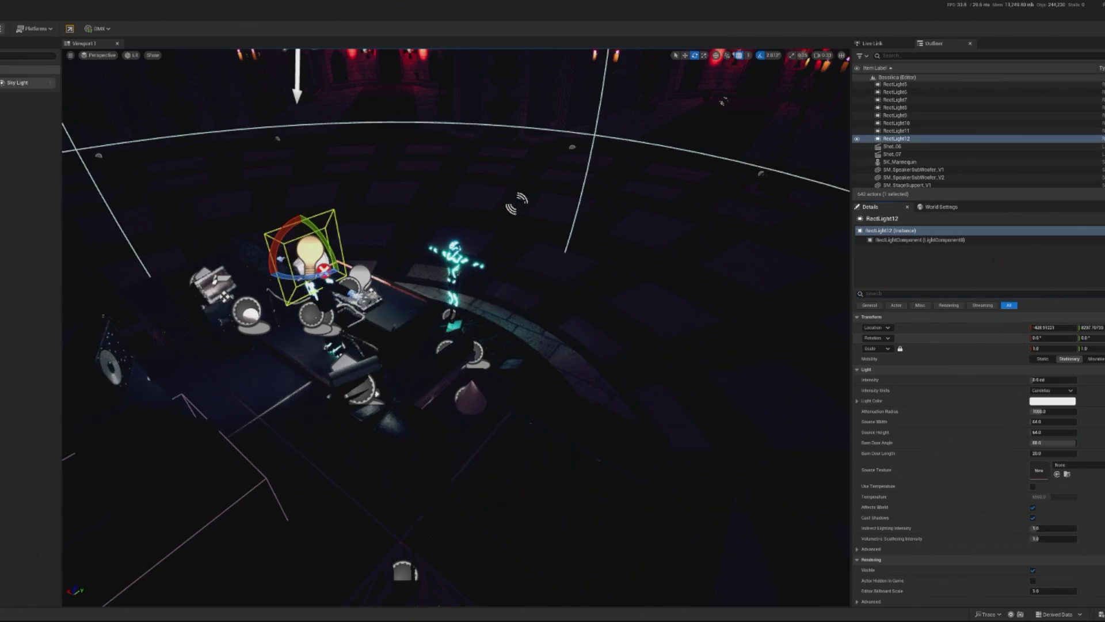
{"action": "key", "text": "w"}
{"action": "key", "text": "e"}
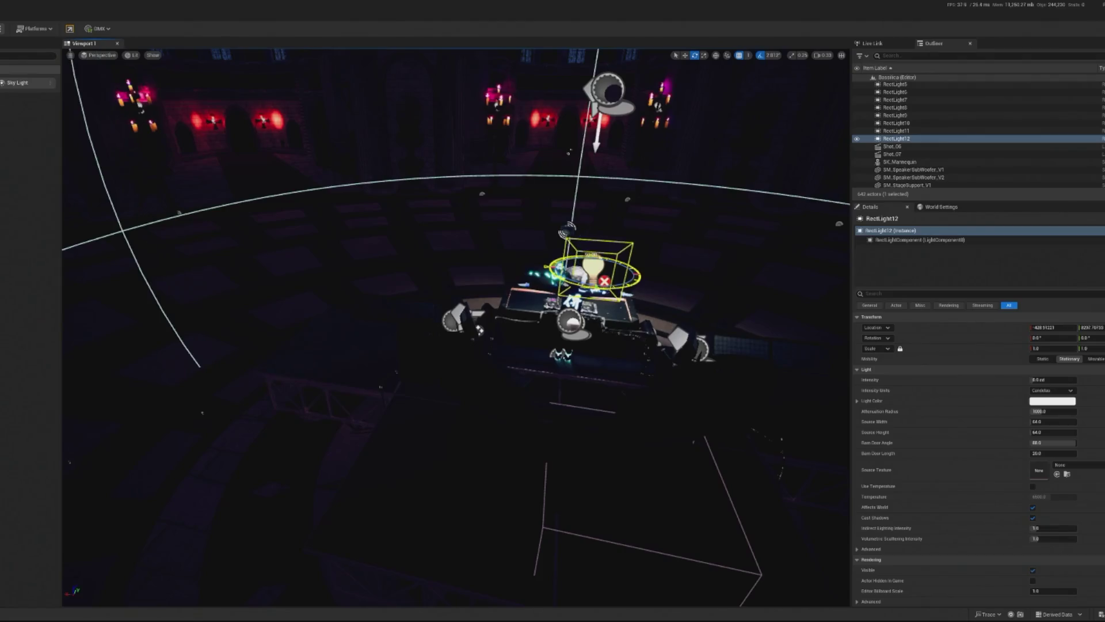
{"action": "key", "text": "f"}
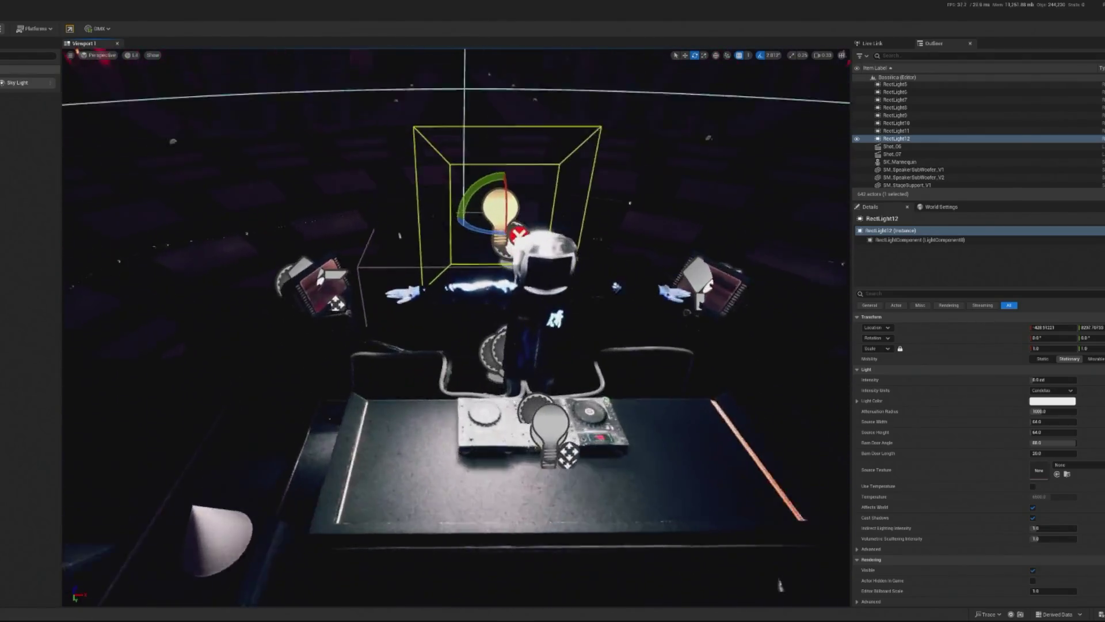
{"action": "key", "text": "w"}
Move RectLight12 over the DJ's head and tilt it down to about -17°.
{"action": "left_click_drag", "start_coordinate": [544, 303], "coordinate": [576, 305]}
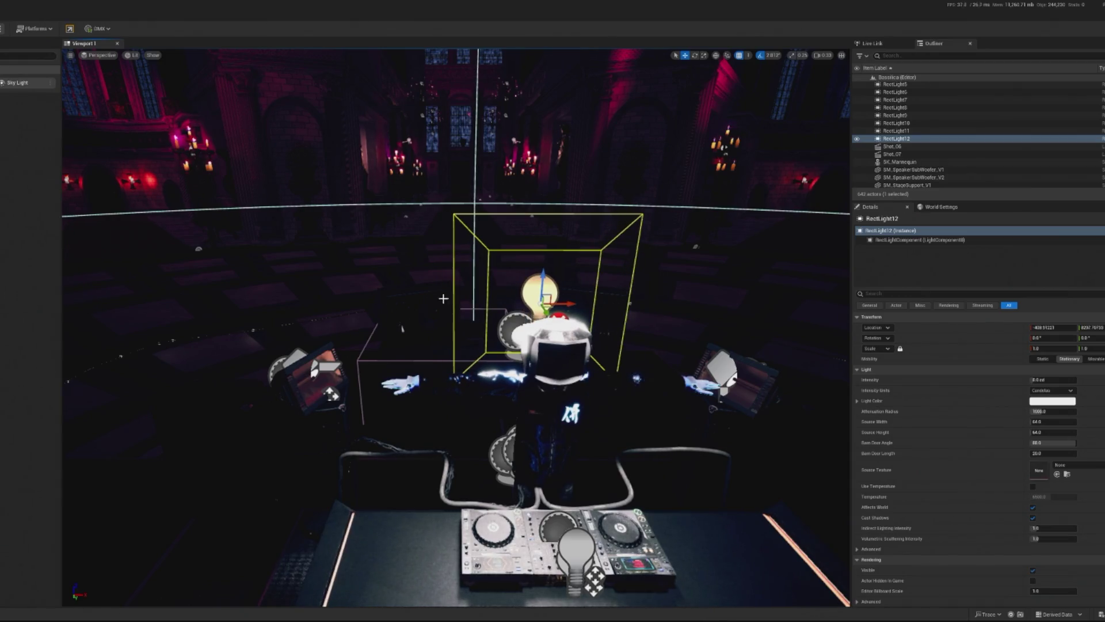
{"action": "key", "text": "e"}
{"action": "mouse_move", "coordinate": [457, 241]}
{"action": "left_mouse_down"}
{"action": "mouse_move", "coordinate": [479, 245]}
{"action": "mouse_move", "coordinate": [476, 225]}
{"action": "left_mouse_up"}
{"action": "key", "text": "w"}
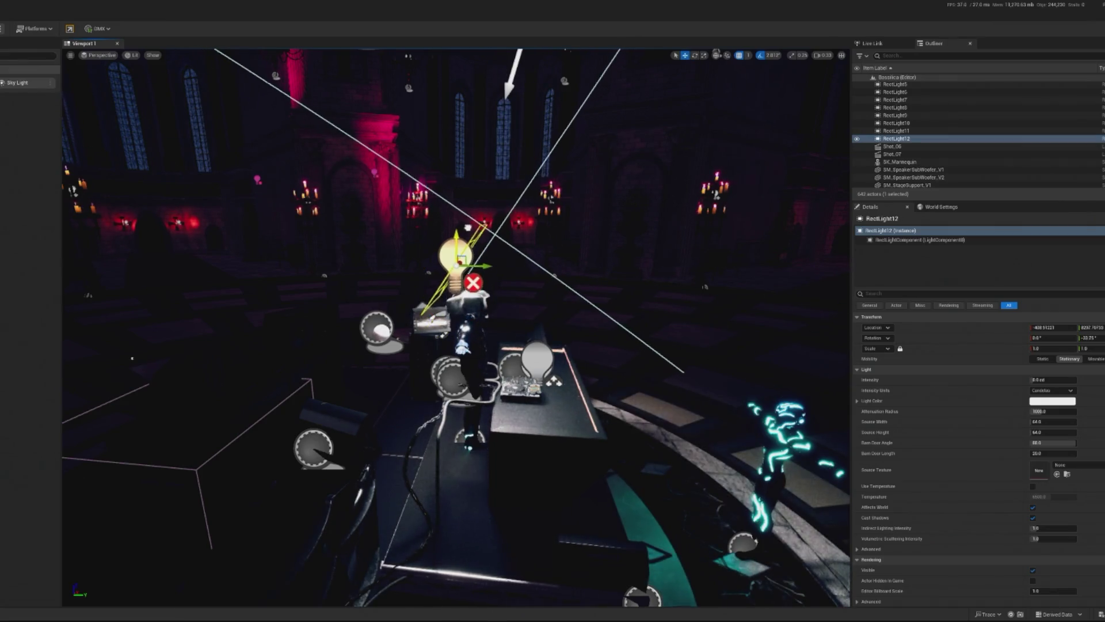
{"action": "mouse_move", "coordinate": [503, 268]}
{"action": "left_mouse_down"}
{"action": "mouse_move", "coordinate": [516, 306]}
{"action": "mouse_move", "coordinate": [539, 308]}
{"action": "left_mouse_up"}
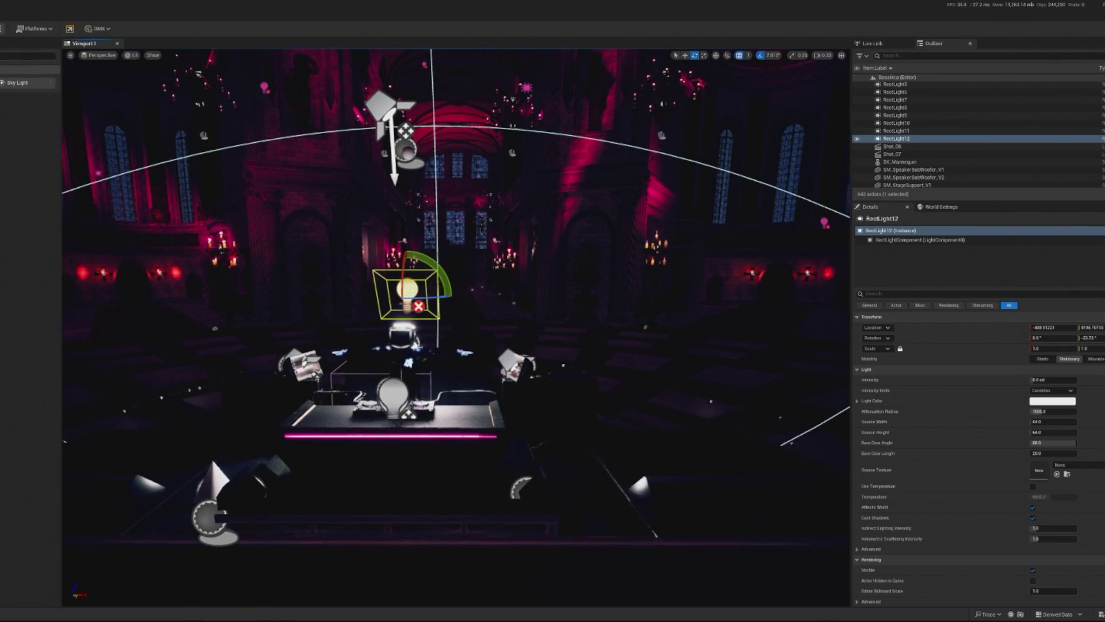
{"action": "left_click_drag", "start_coordinate": [443, 276], "coordinate": [444, 288]}
{"action": "mouse_move", "coordinate": [519, 311]}
{"action": "left_mouse_down"}
{"action": "mouse_move", "coordinate": [472, 322]}
{"action": "mouse_move", "coordinate": [455, 305]}
{"action": "left_mouse_up"}
Cut RectLight12's attenuation radius to about 266 and angle it further down onto the DJ.
{"action": "left_click_drag", "start_coordinate": [1039, 411], "coordinate": [1008, 409]}
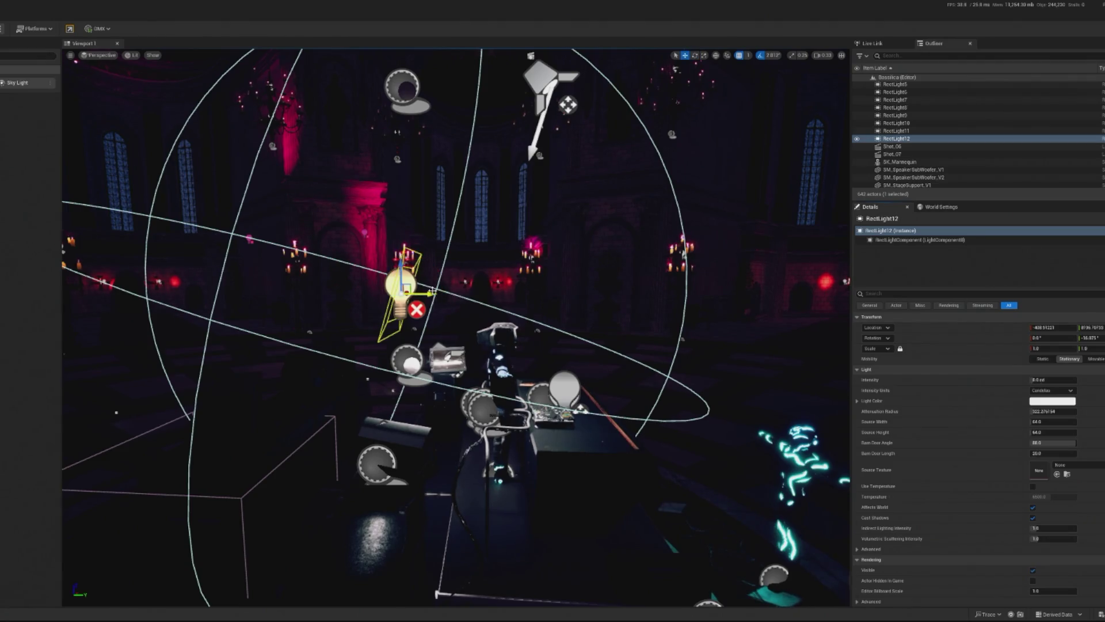
{"action": "mouse_move", "coordinate": [433, 291]}
{"action": "left_mouse_down"}
{"action": "mouse_move", "coordinate": [317, 282]}
{"action": "mouse_move", "coordinate": [480, 258]}
{"action": "left_mouse_up"}
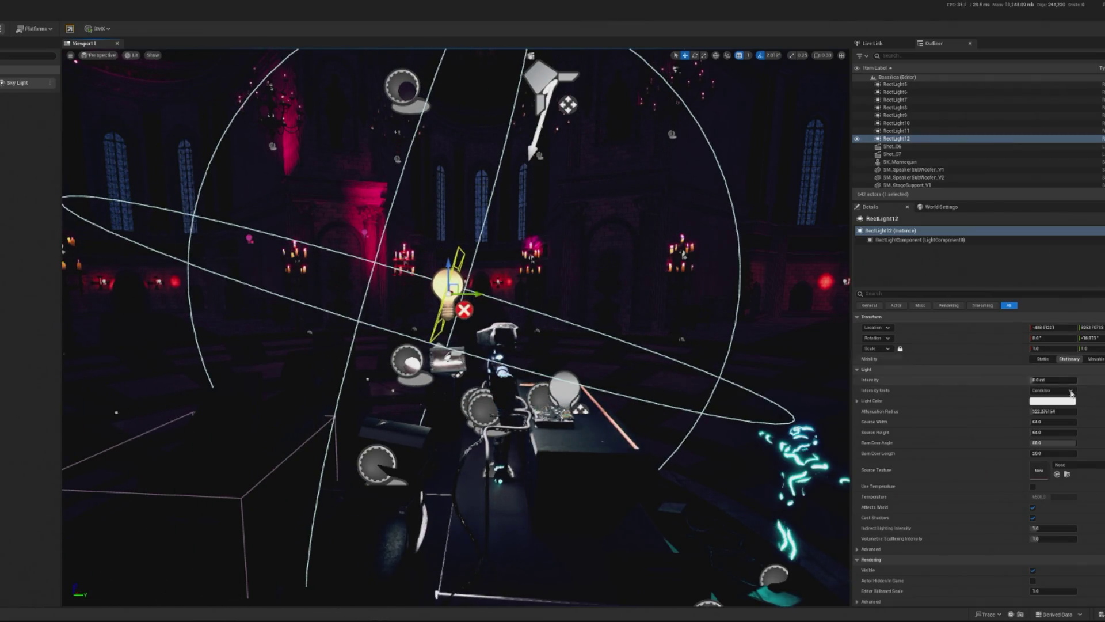
{"action": "left_click_drag", "start_coordinate": [1047, 411], "coordinate": [1033, 411]}
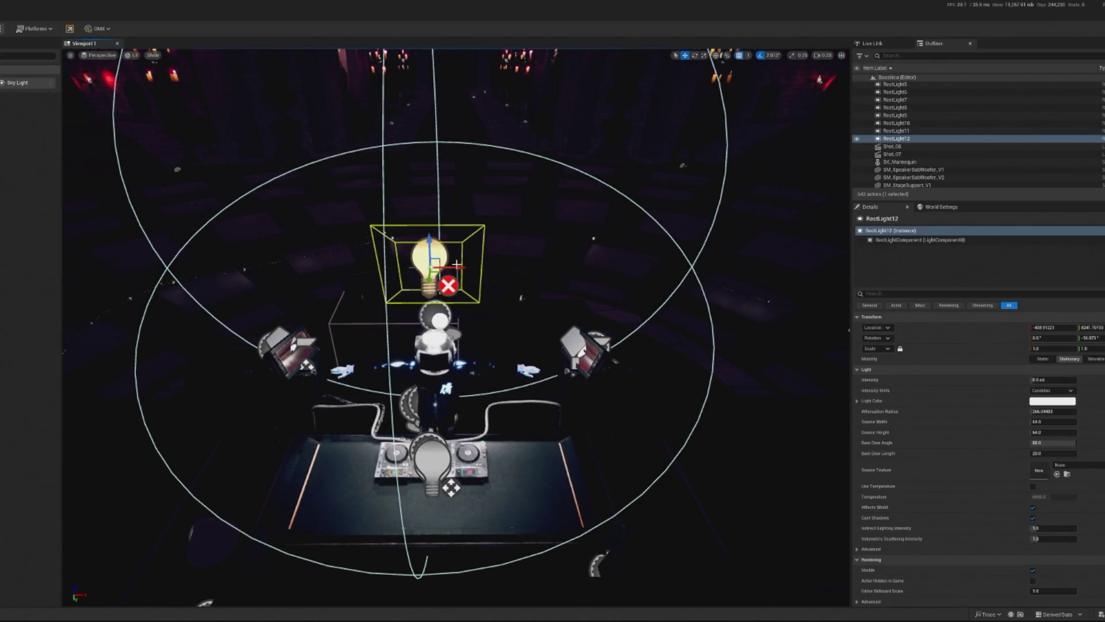
{"action": "left_click_drag", "start_coordinate": [459, 266], "coordinate": [470, 266]}
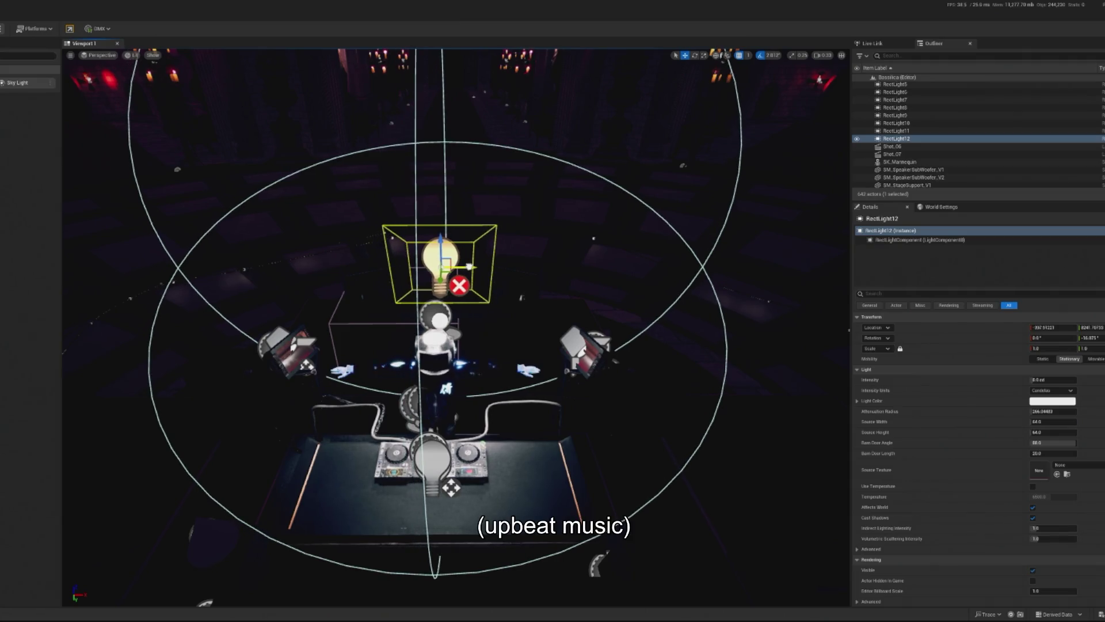
{"action": "key", "text": "e"}
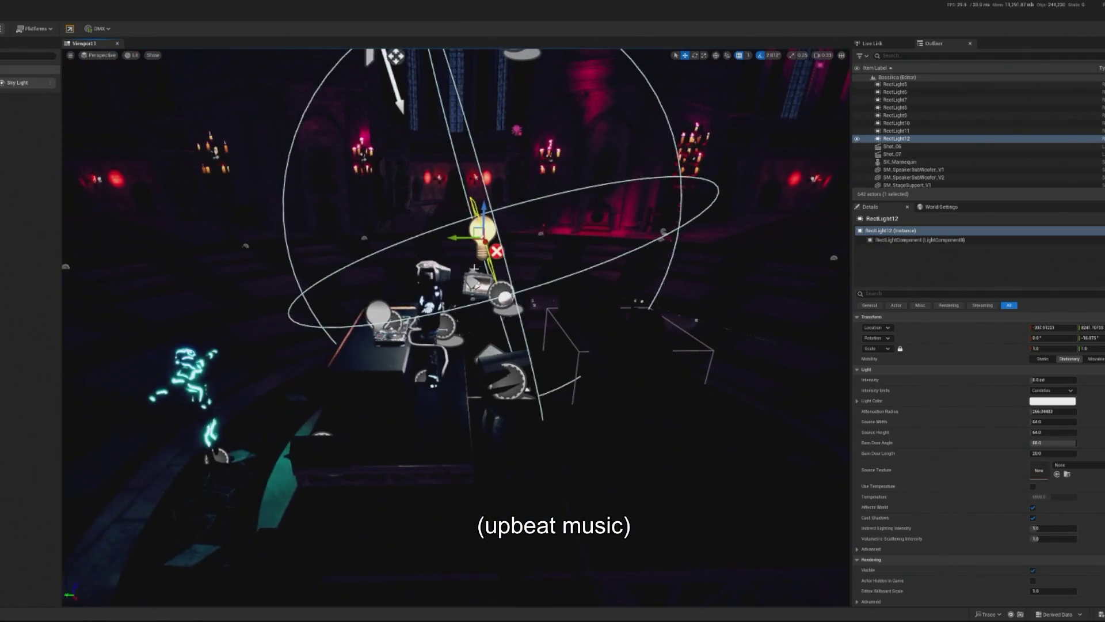
{"action": "mouse_move", "coordinate": [473, 197]}
{"action": "left_mouse_down"}
{"action": "mouse_move", "coordinate": [507, 205]}
{"action": "mouse_move", "coordinate": [474, 198]}
{"action": "left_mouse_up"}
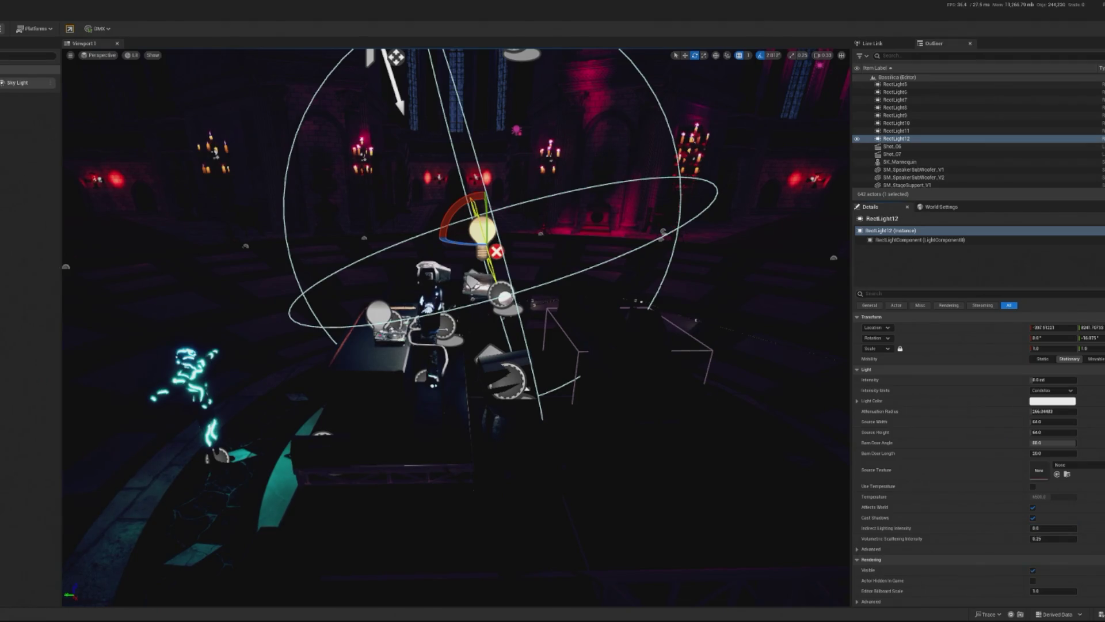
Preview the lighting, set RectLight12's attenuation radius to about 456, and start raising its intensity.
{"action": "key", "text": "alt+p"}
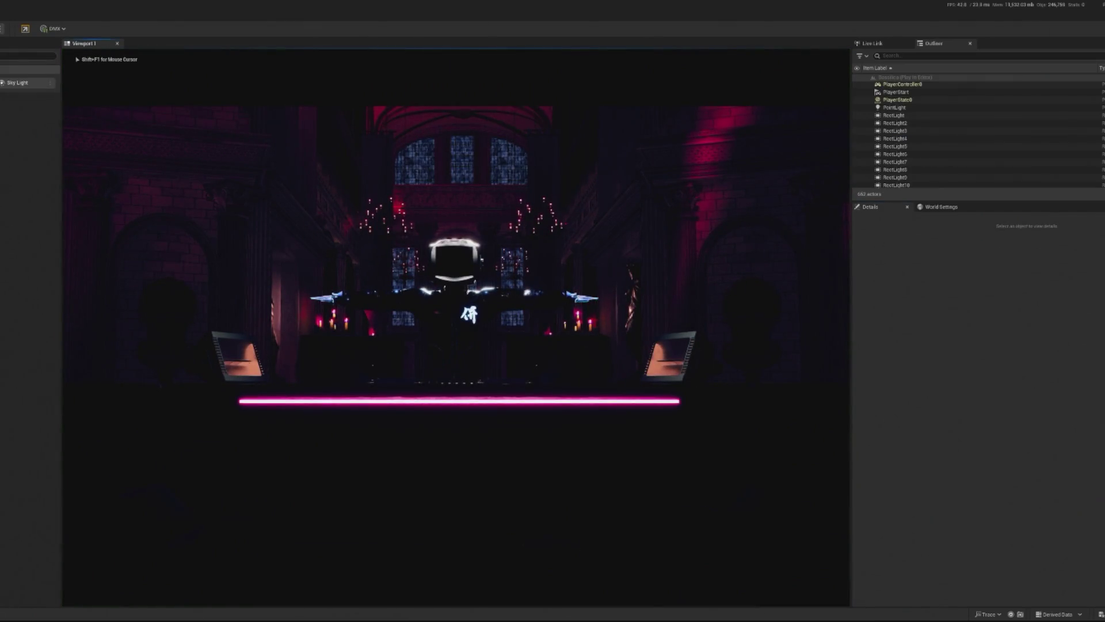
{"action": "key", "text": "Escape"}
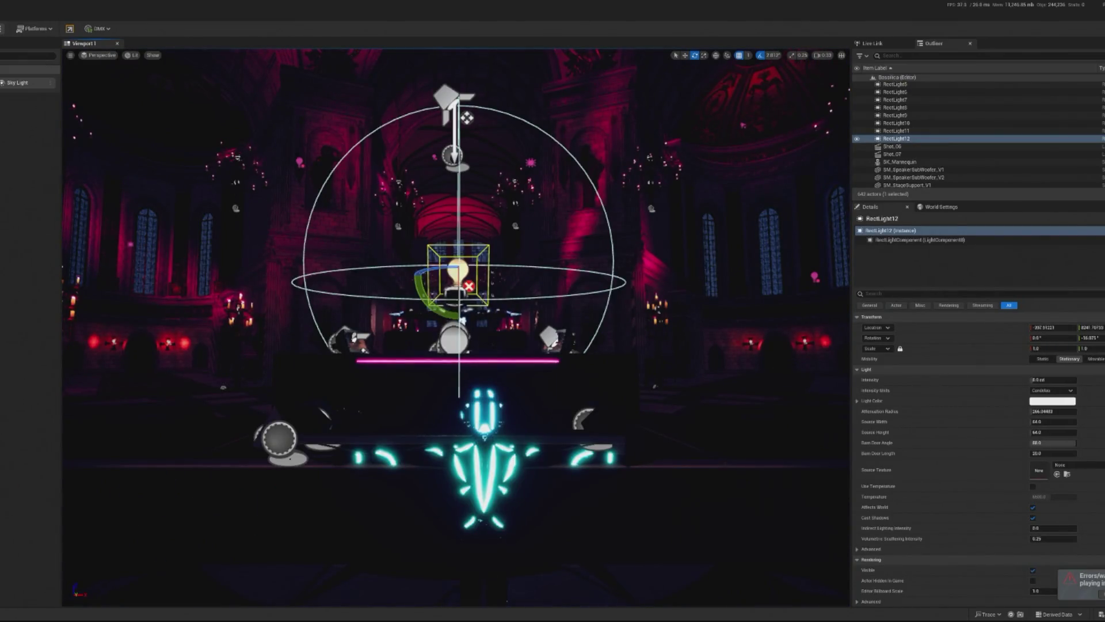
{"action": "key", "text": "alt+p"}
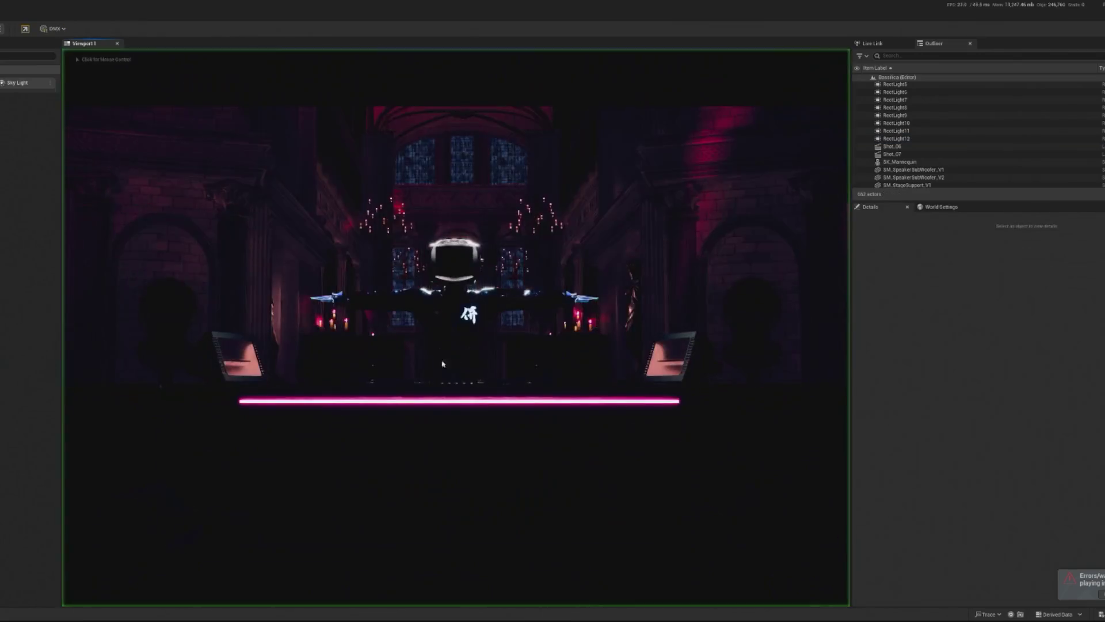
{"action": "key", "text": "Escape"}
{"action": "mouse_move", "coordinate": [1052, 411]}
{"action": "left_mouse_down"}
{"action": "mouse_move", "coordinate": [1085, 411]}
{"action": "mouse_move", "coordinate": [1048, 411]}
{"action": "left_mouse_up"}
{"action": "mouse_move", "coordinate": [455, 322]}
{"action": "left_mouse_down"}
{"action": "mouse_move", "coordinate": [276, 323]}
{"action": "mouse_move", "coordinate": [602, 160]}
{"action": "mouse_move", "coordinate": [603, 96]}
{"action": "mouse_move", "coordinate": [449, 225]}
{"action": "left_mouse_up"}
{"action": "key", "text": "w"}
{"action": "scroll", "coordinate": [555, 237], "scroll_direction": "down", "scroll_amount": 5}
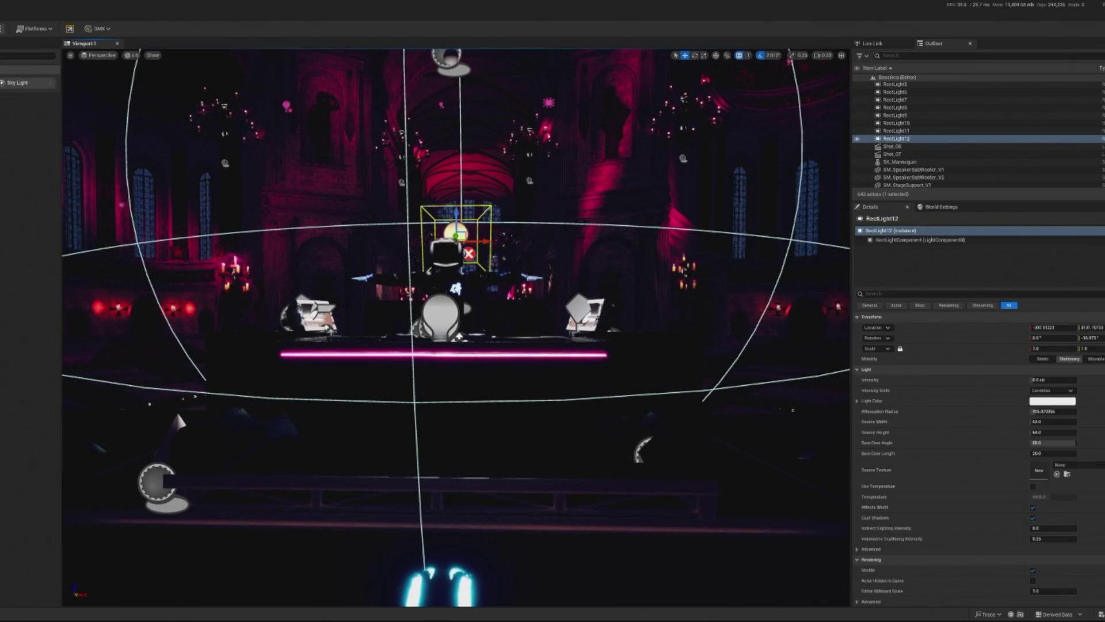
{"action": "left_click_drag", "start_coordinate": [1049, 380], "coordinate": [1065, 379]}
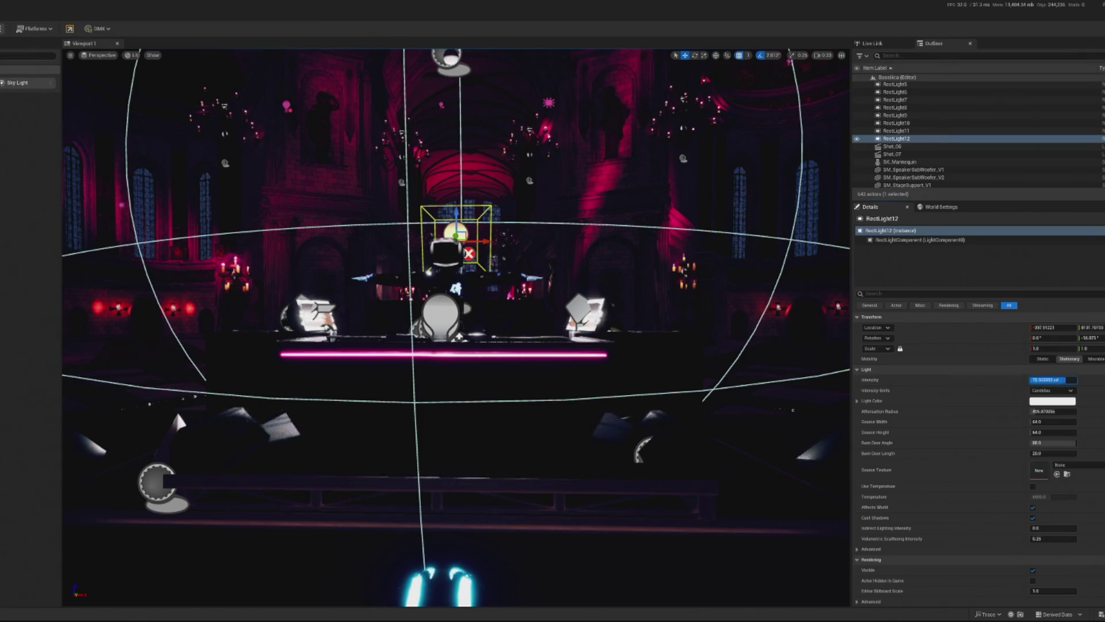
Shift RectLight12 sideways over the stage, shorten its barn doors, and narrow their angle to 37°.
{"action": "left_click_drag", "start_coordinate": [174, 407], "coordinate": [201, 345]}
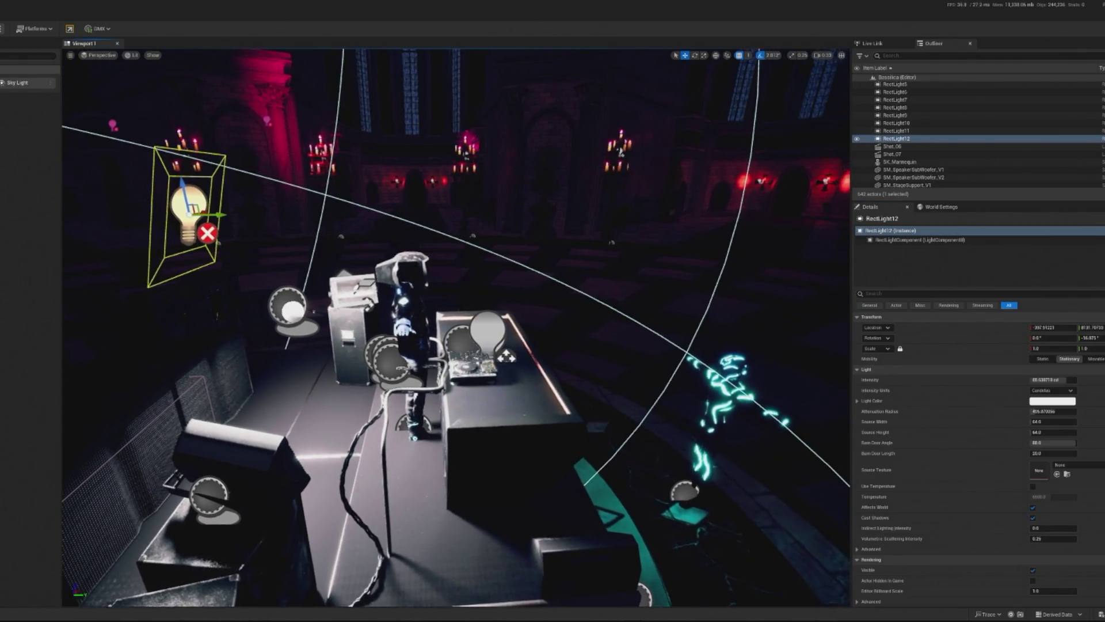
{"action": "mouse_move", "coordinate": [224, 214]}
{"action": "left_mouse_down"}
{"action": "mouse_move", "coordinate": [287, 200]}
{"action": "mouse_move", "coordinate": [349, 205]}
{"action": "left_mouse_up"}
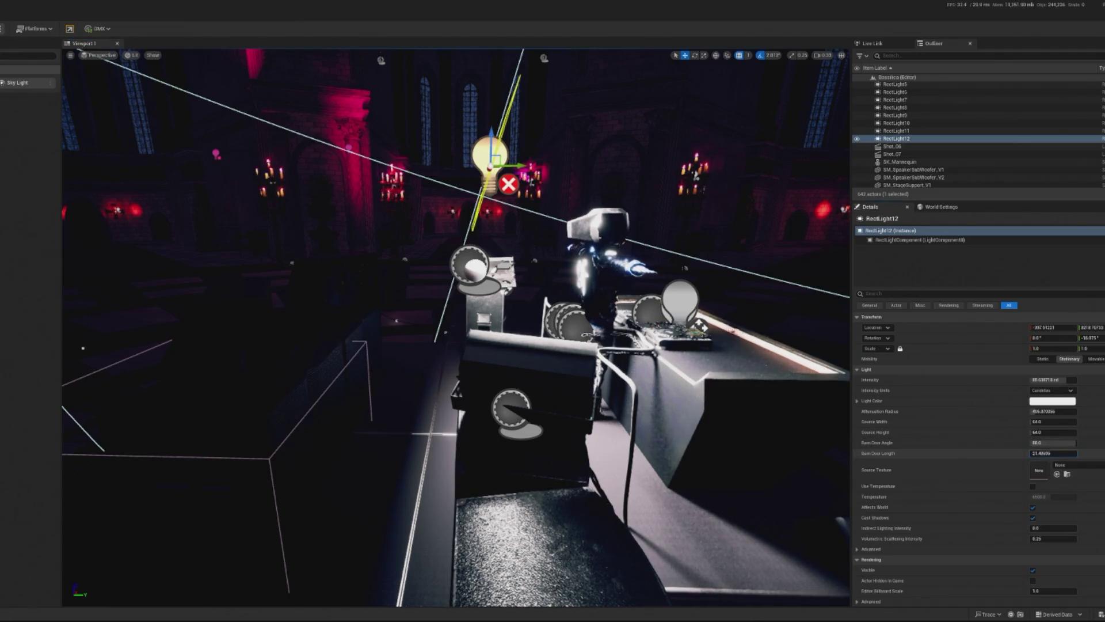
{"action": "left_click_drag", "start_coordinate": [1052, 453], "coordinate": [1042, 453]}
{"action": "left_click", "coordinate": [1045, 441]}
{"action": "left_click_drag", "start_coordinate": [1046, 442], "coordinate": [1024, 442]}
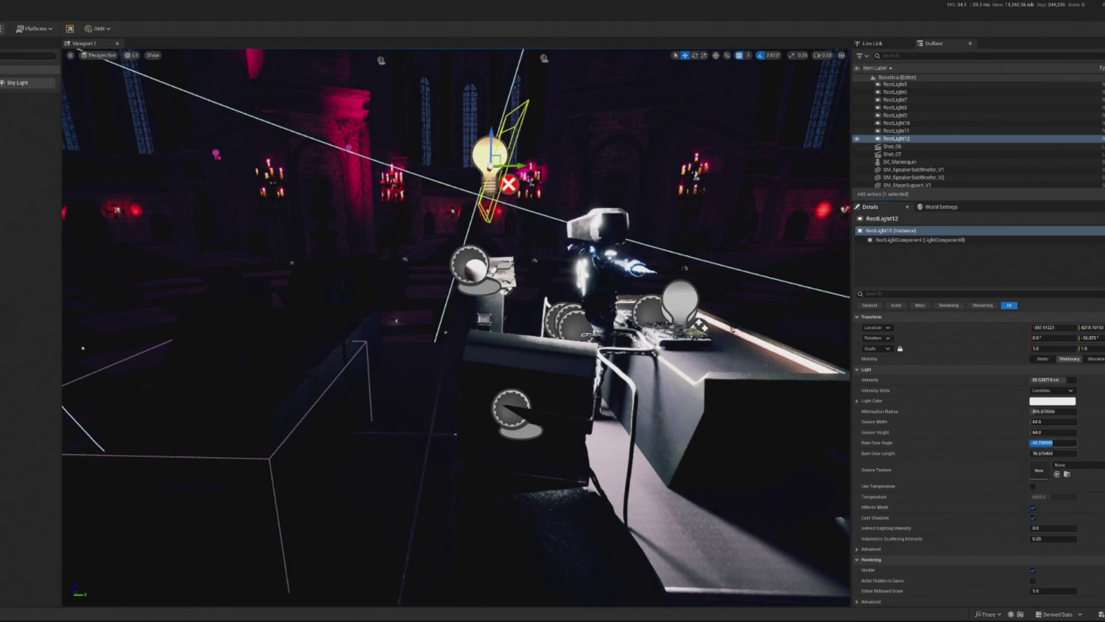
Dim RectLight12 to about 11 cd, nudge it slightly left, and start a play preview.
{"action": "mouse_move", "coordinate": [517, 295]}
{"action": "left_mouse_down"}
{"action": "mouse_move", "coordinate": [513, 61]}
{"action": "mouse_move", "coordinate": [302, 112]}
{"action": "mouse_move", "coordinate": [334, 118]}
{"action": "left_mouse_up"}
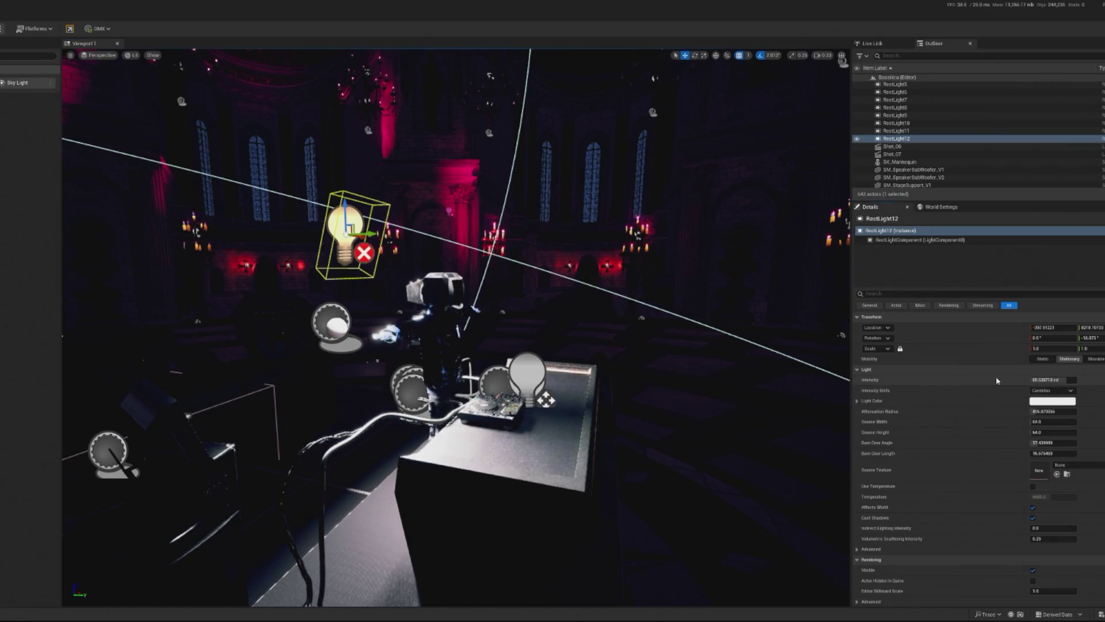
{"action": "left_click_drag", "start_coordinate": [1054, 380], "coordinate": [1036, 380]}
{"action": "left_click_drag", "start_coordinate": [655, 376], "coordinate": [610, 371]}
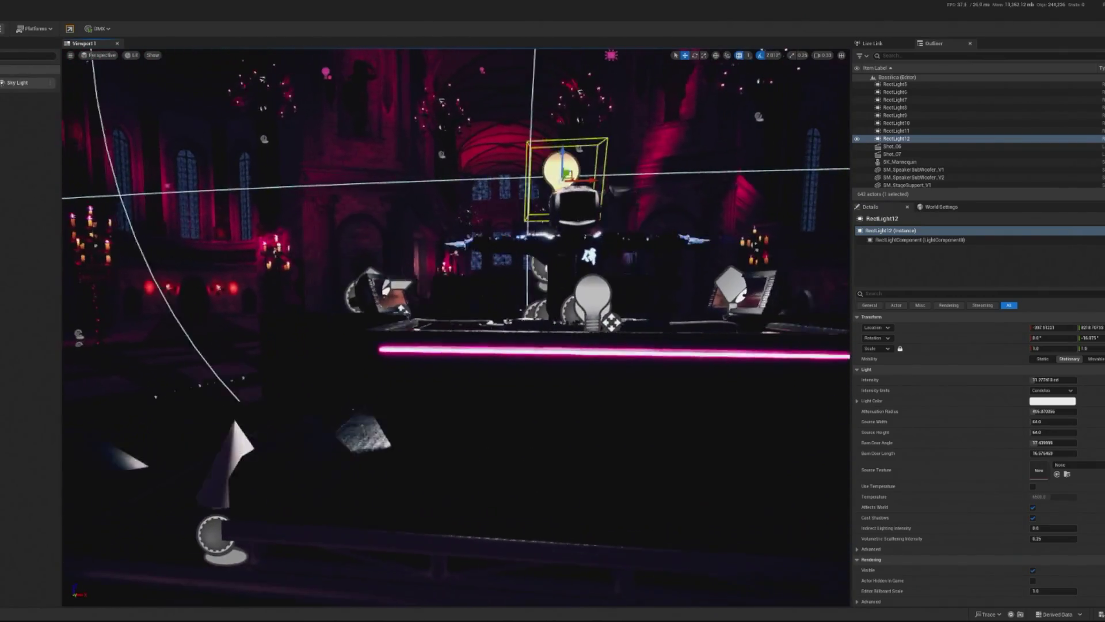
{"action": "key", "text": "s"}
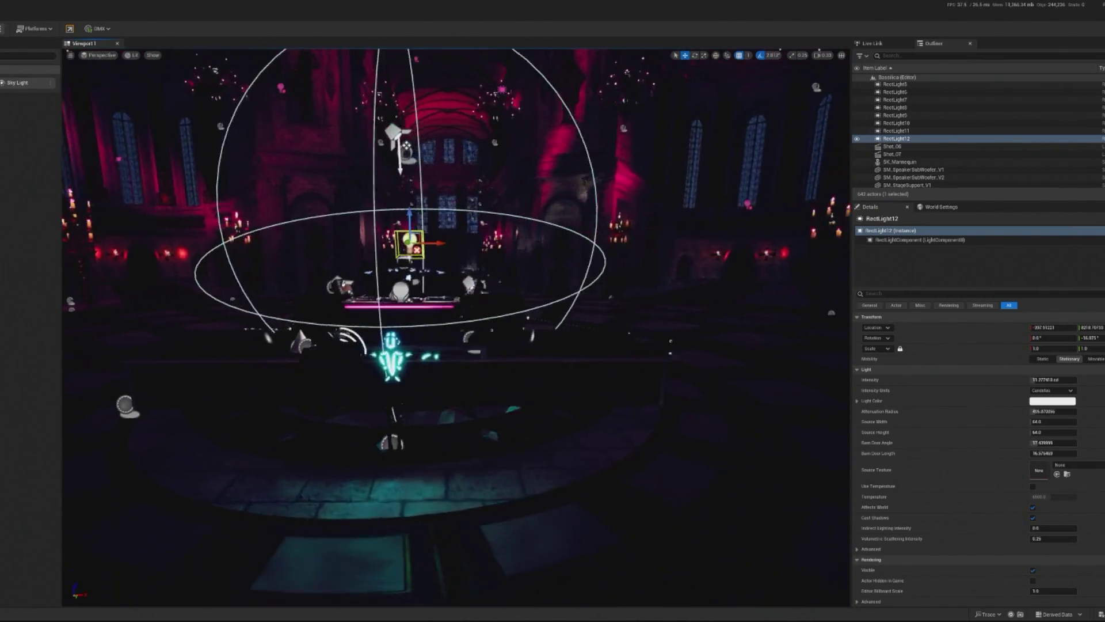
{"action": "key", "text": "w"}
{"action": "key", "text": "f"}
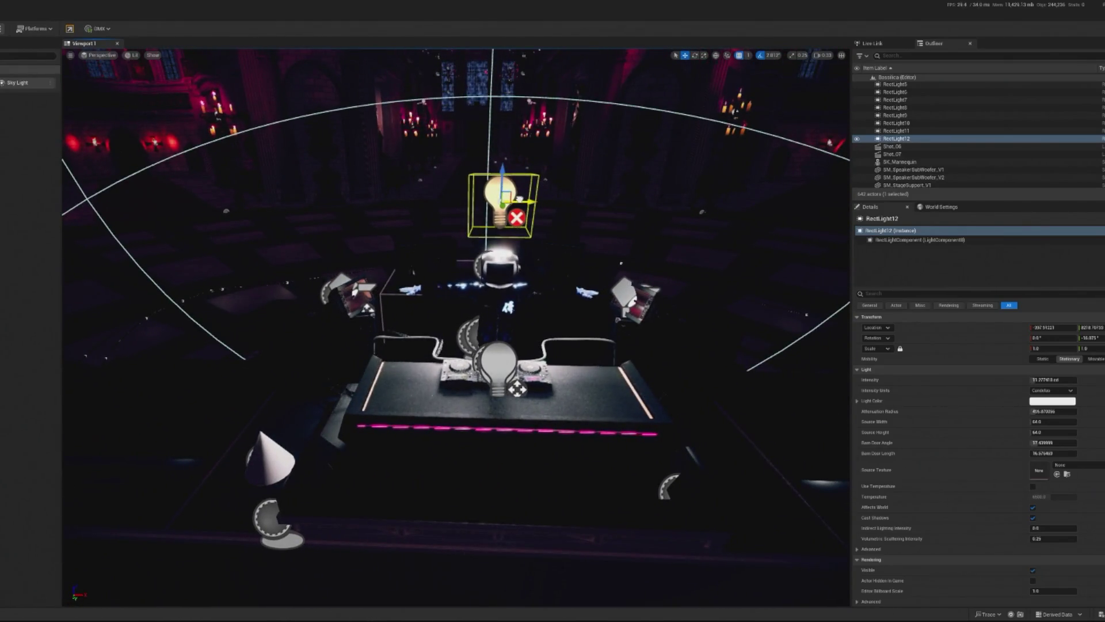
{"action": "key", "text": "Left"}
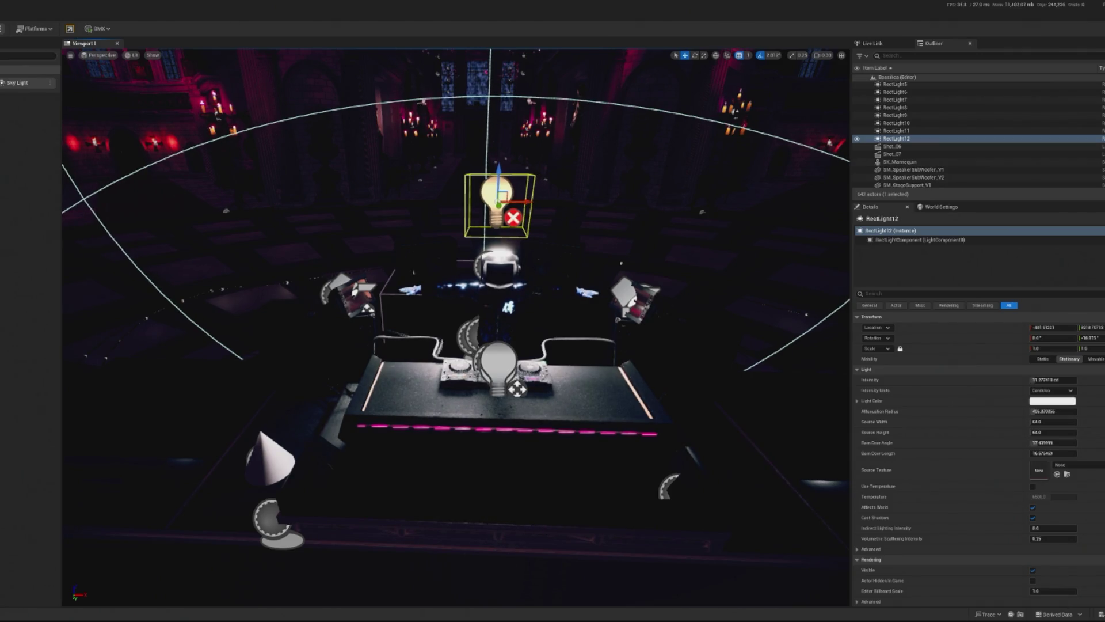
{"action": "key", "text": "alt+p"}
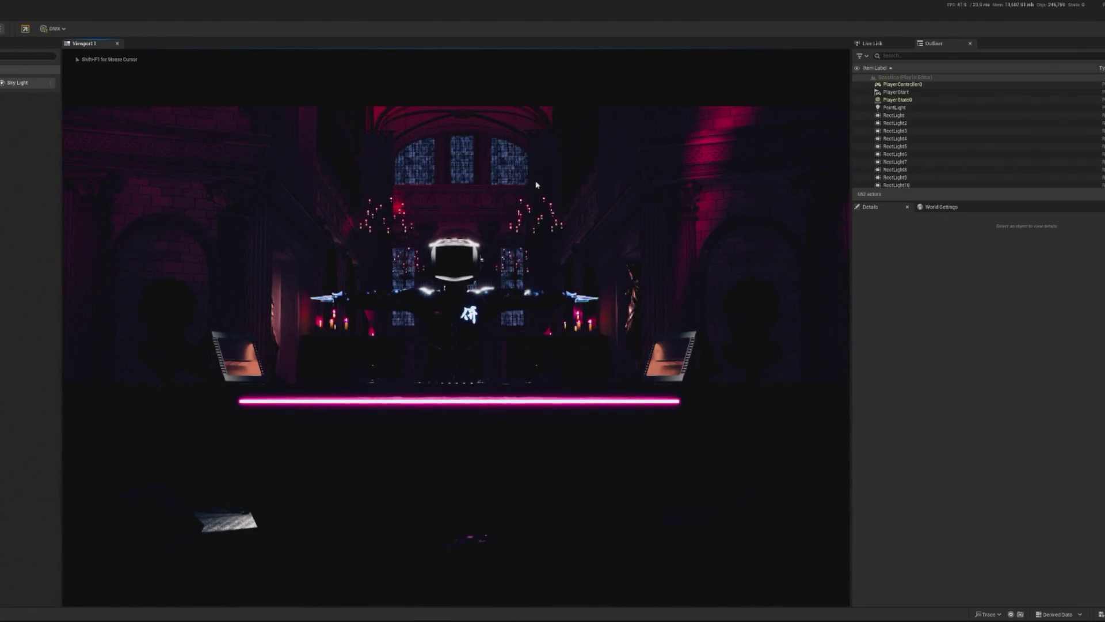
Stop the play preview, run it once more, then return to the editor.
{"action": "key", "text": "Escape"}
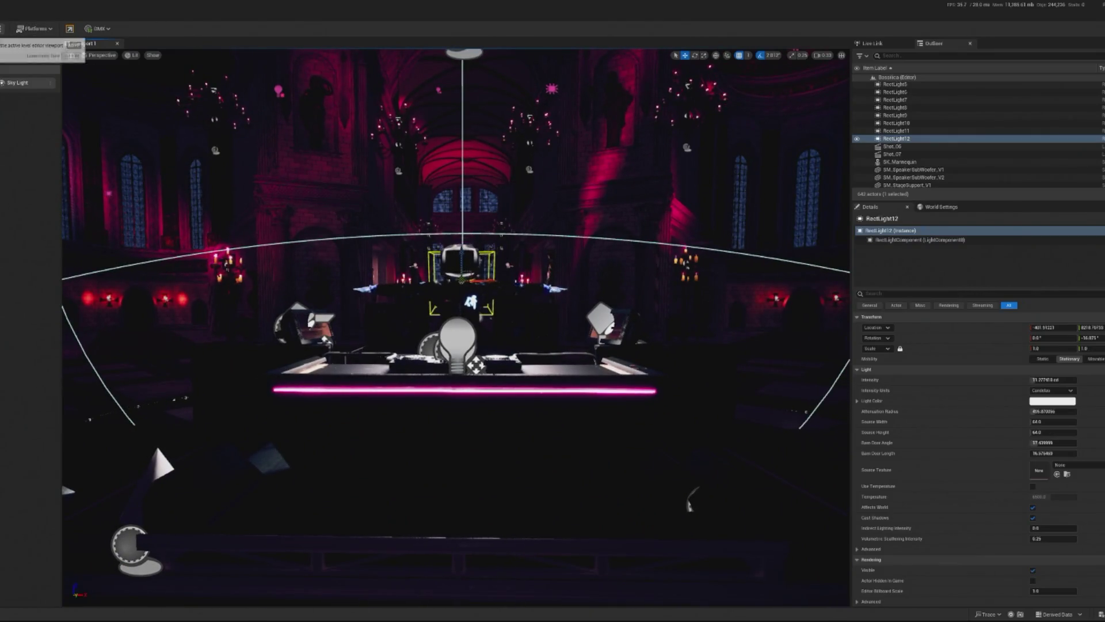
{"action": "key", "text": "alt+p"}
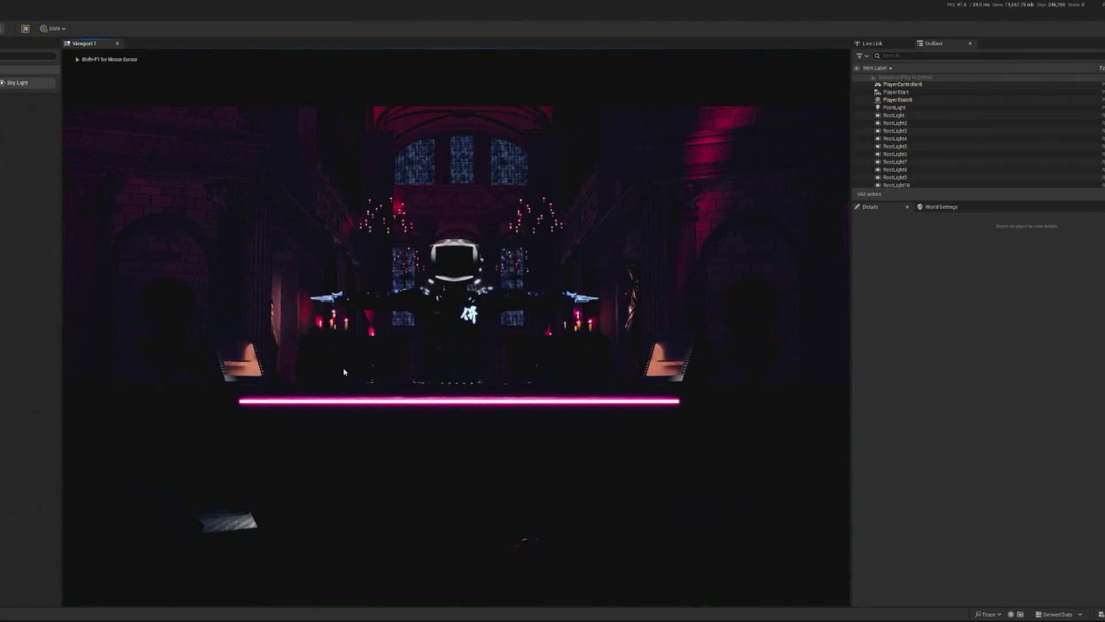
{"action": "key", "text": "Escape"}
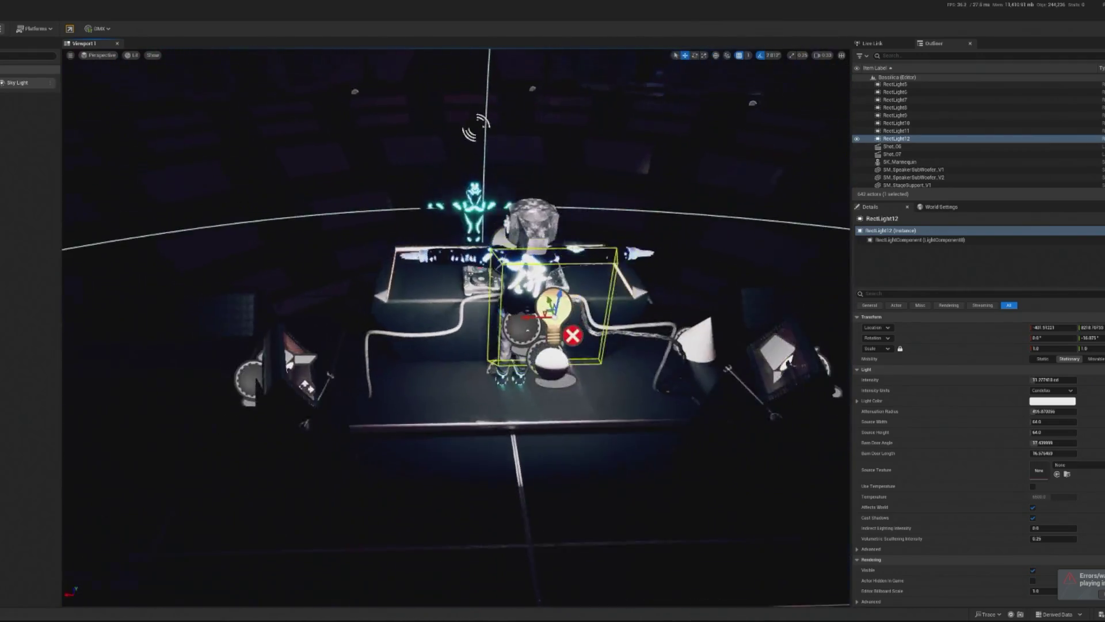
Select the Obsidian Coffin mesh, switch the viewport to Unlit, and frame it.
{"action": "left_click", "coordinate": [460, 315]}
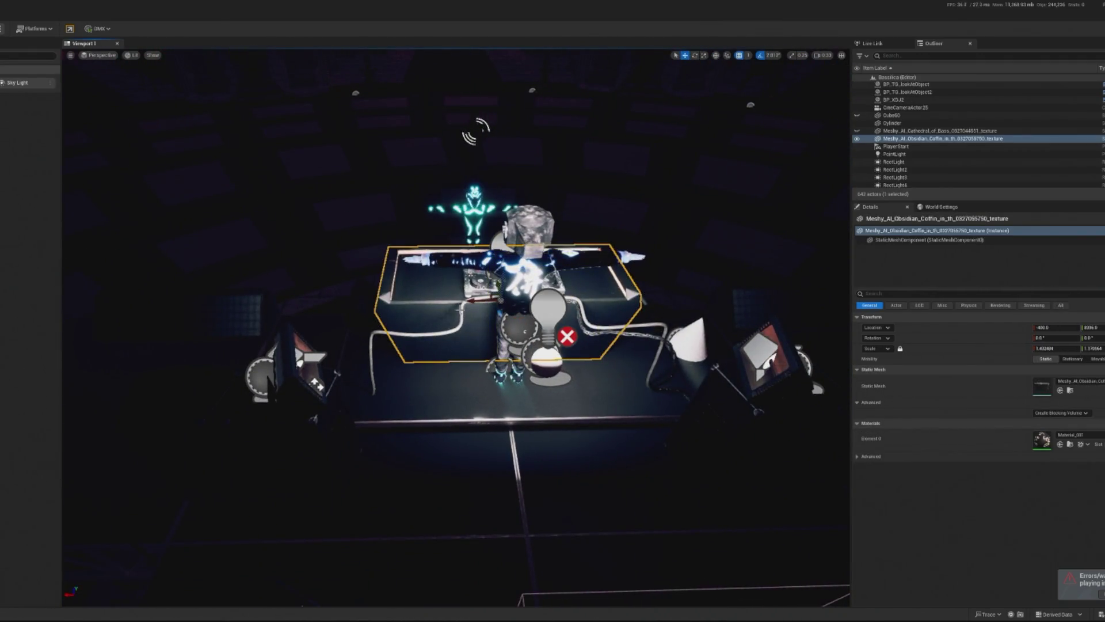
{"action": "left_click", "coordinate": [131, 55]}
{"action": "left_click", "coordinate": [139, 94]}
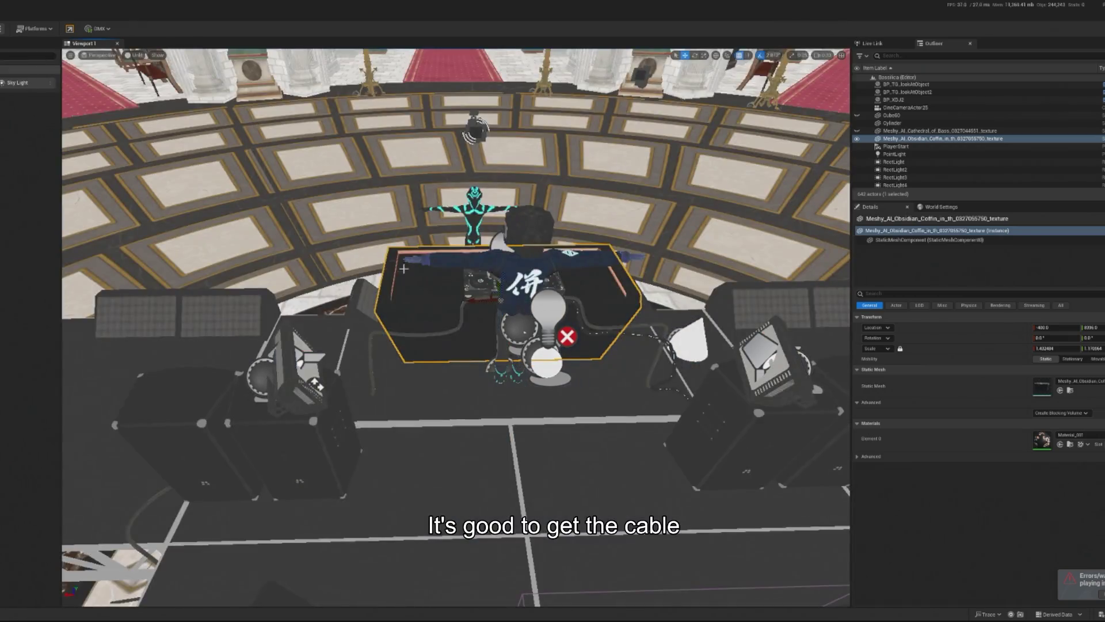
{"action": "key", "text": "f"}
Select and frame the three BP_Spline_master cables, then reframe the whole coffin stage.
{"action": "left_click", "coordinate": [458, 323]}
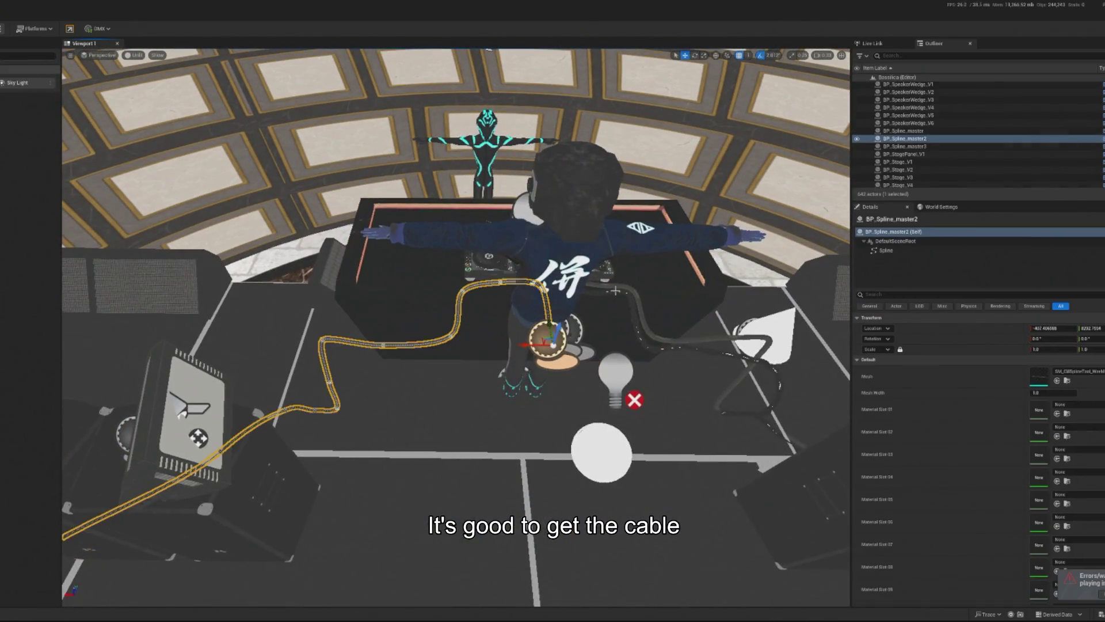
{"action": "left_click", "coordinate": [618, 288], "text": "ctrl"}
{"action": "left_click", "coordinate": [610, 291], "text": "ctrl"}
{"action": "key", "text": "f"}
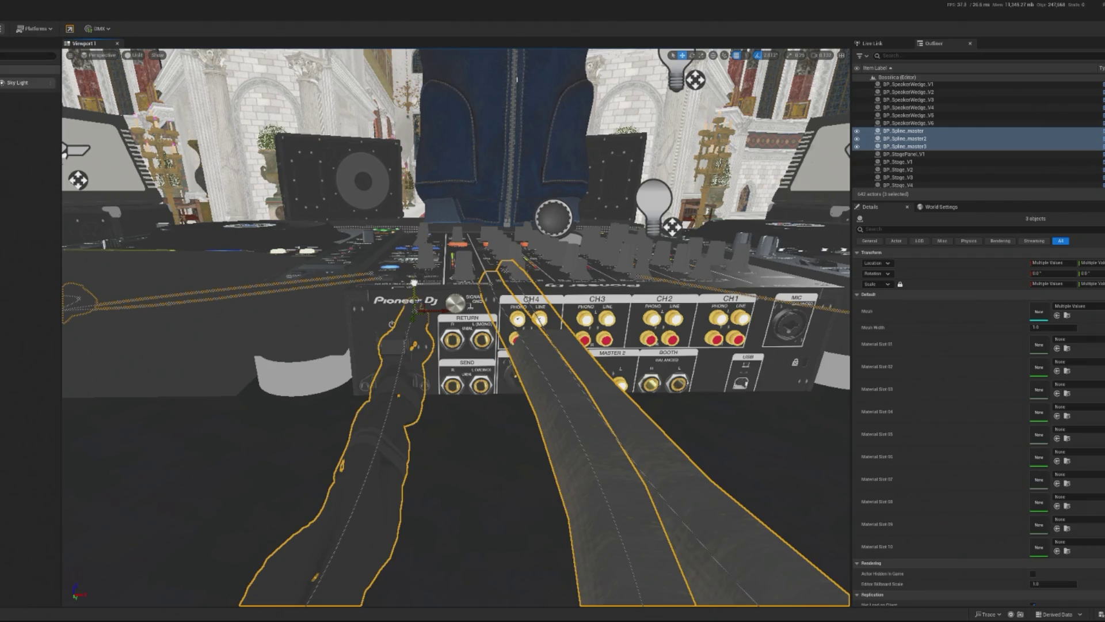
{"action": "left_click", "coordinate": [904, 146], "text": "ctrl"}
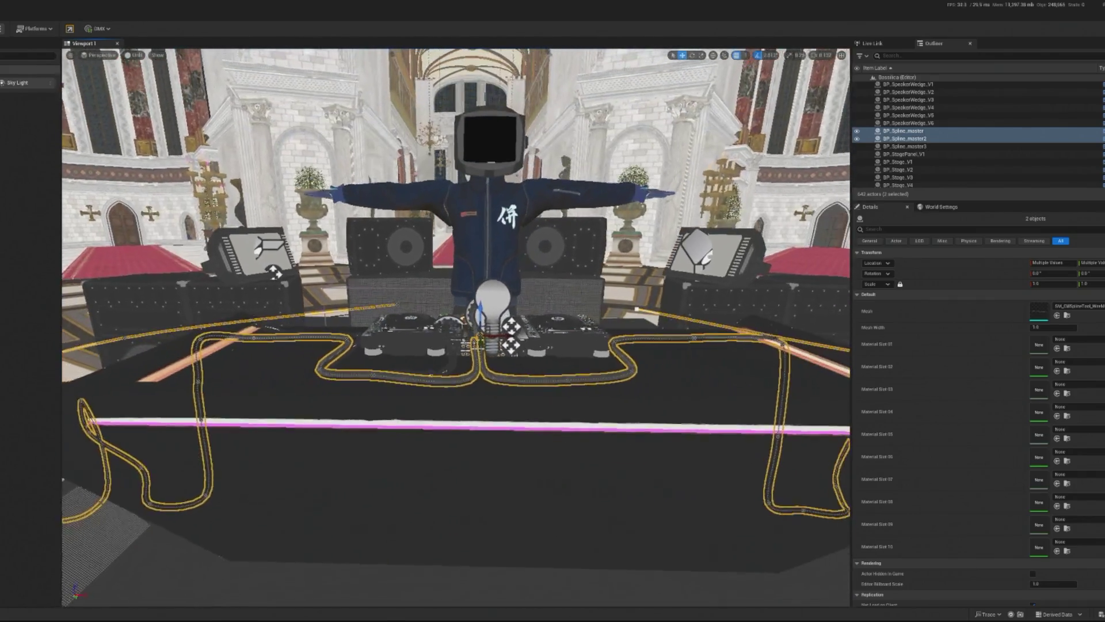
{"action": "left_click", "coordinate": [486, 474]}
{"action": "key", "text": "f"}
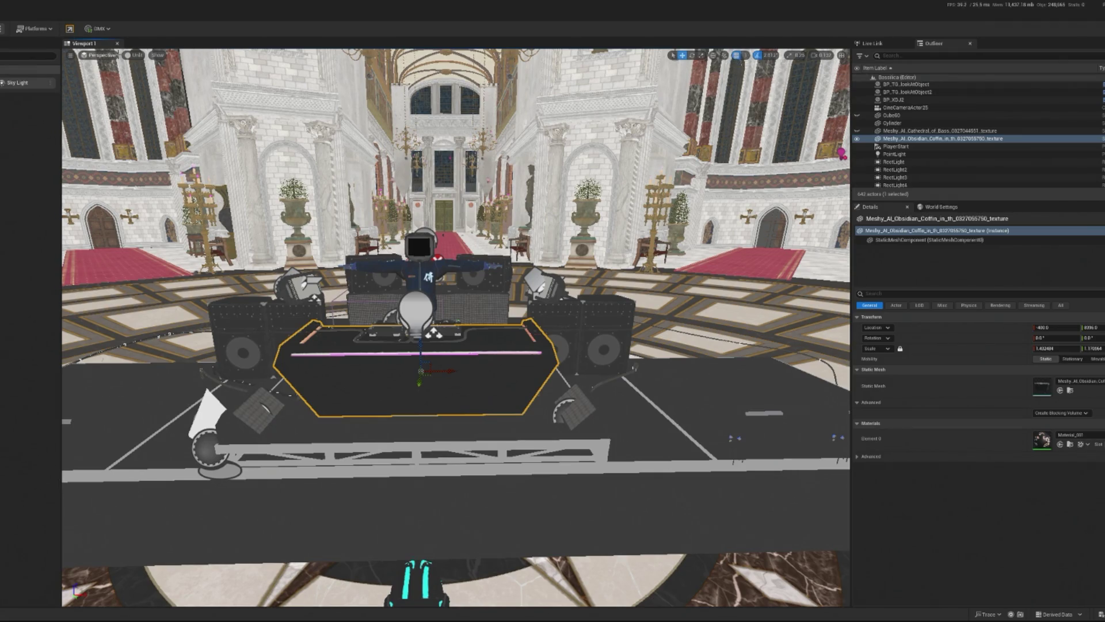
Return the viewport to Lit, try repositioning RectLight12, and undo the move.
{"action": "left_click", "coordinate": [132, 55]}
{"action": "left_click", "coordinate": [141, 86]}
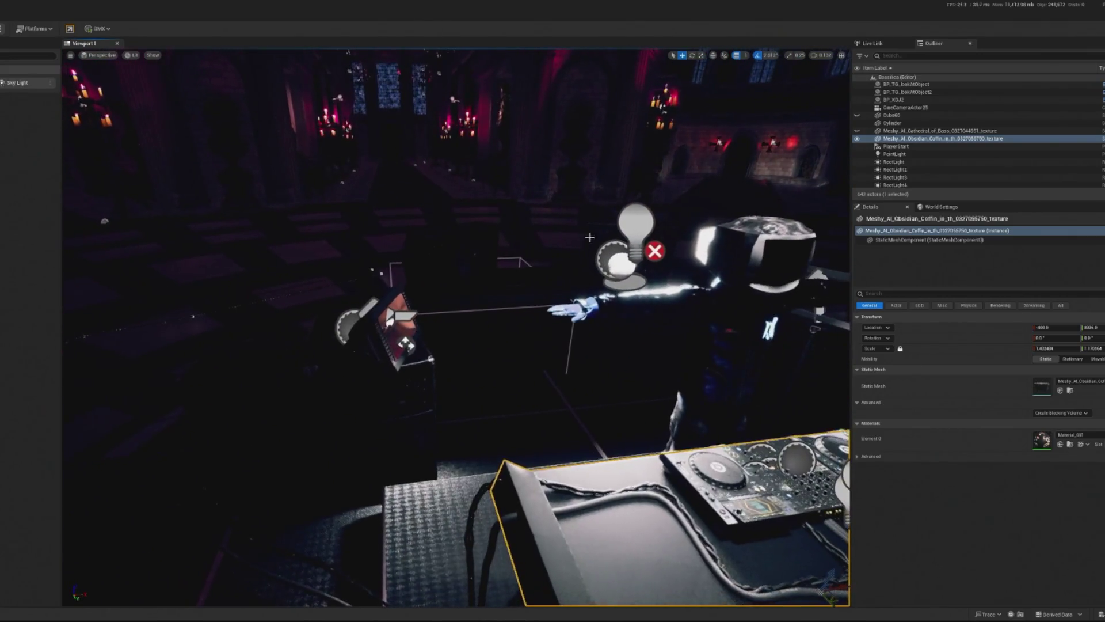
{"action": "left_click", "coordinate": [633, 230]}
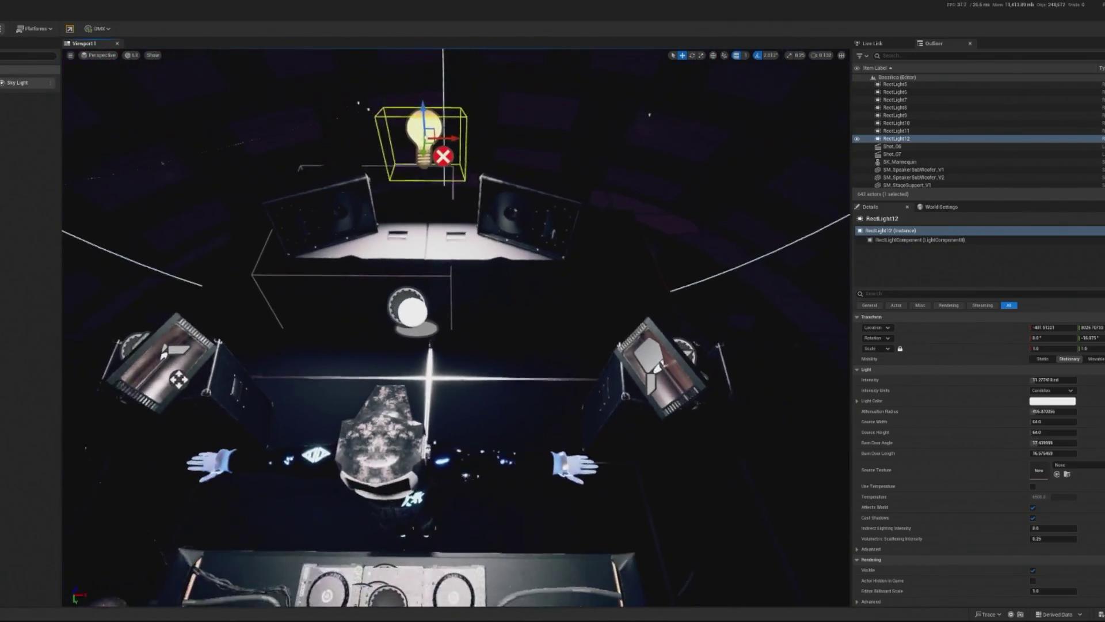
{"action": "mouse_move", "coordinate": [455, 128]}
{"action": "left_mouse_down"}
{"action": "mouse_move", "coordinate": [470, 129]}
{"action": "mouse_move", "coordinate": [472, 103]}
{"action": "mouse_move", "coordinate": [487, 132]}
{"action": "mouse_move", "coordinate": [469, 164]}
{"action": "mouse_move", "coordinate": [406, 169]}
{"action": "left_mouse_up"}
{"action": "key", "text": "e"}
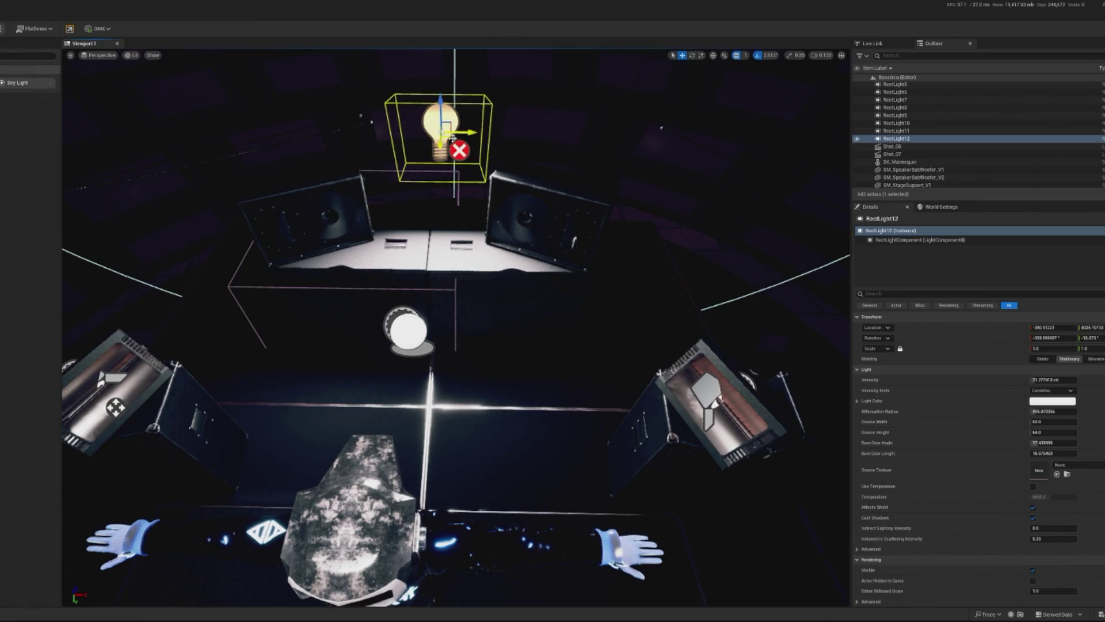
{"action": "left_click_drag", "start_coordinate": [423, 141], "coordinate": [414, 229]}
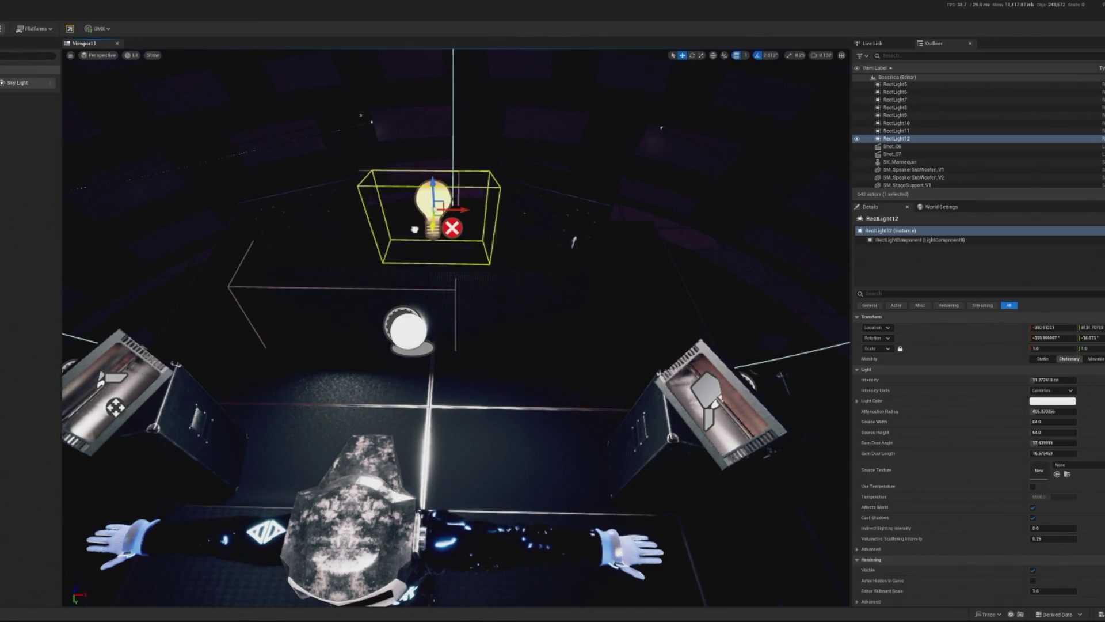
{"action": "left_click", "coordinate": [910, 240]}
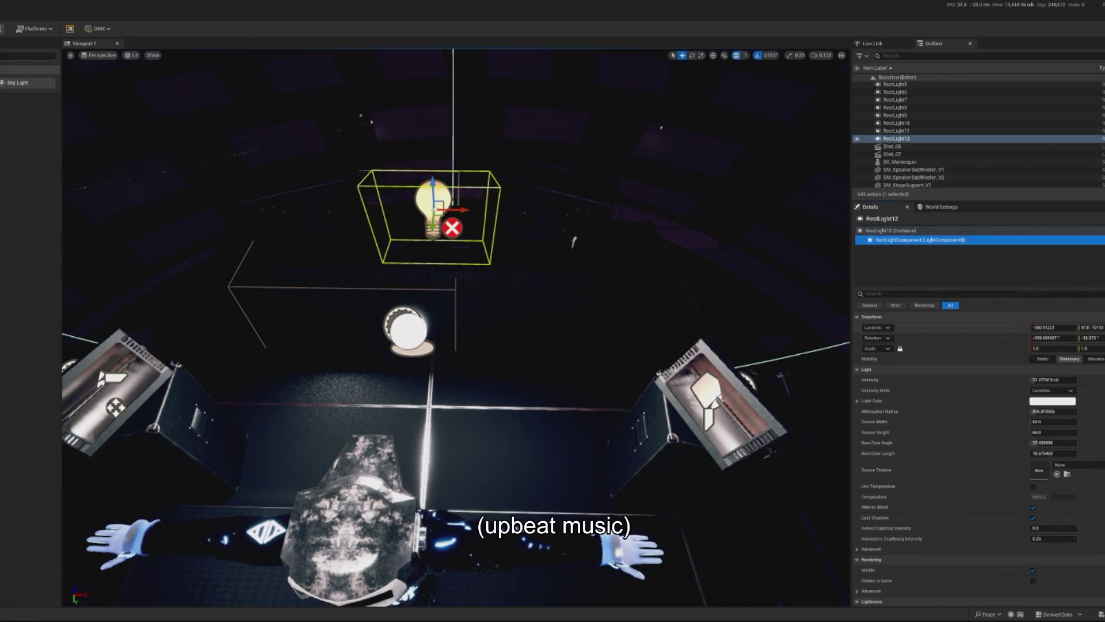
{"action": "key", "text": "ctrl+z"}
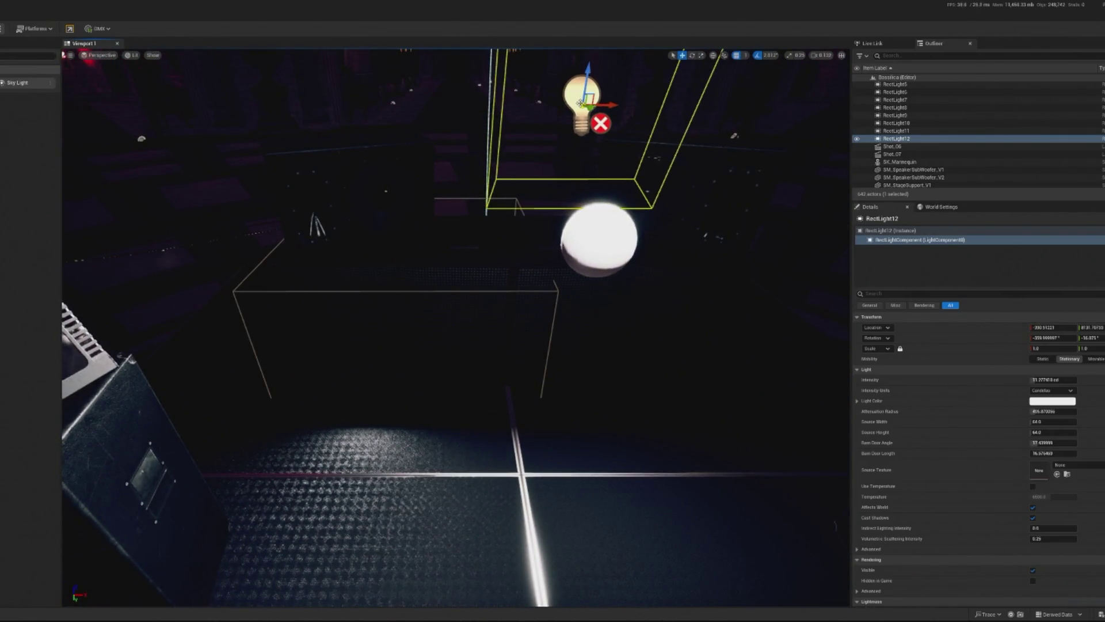
Select RectLight12 in the Outliner and delete it from the level.
{"action": "left_click", "coordinate": [942, 138]}
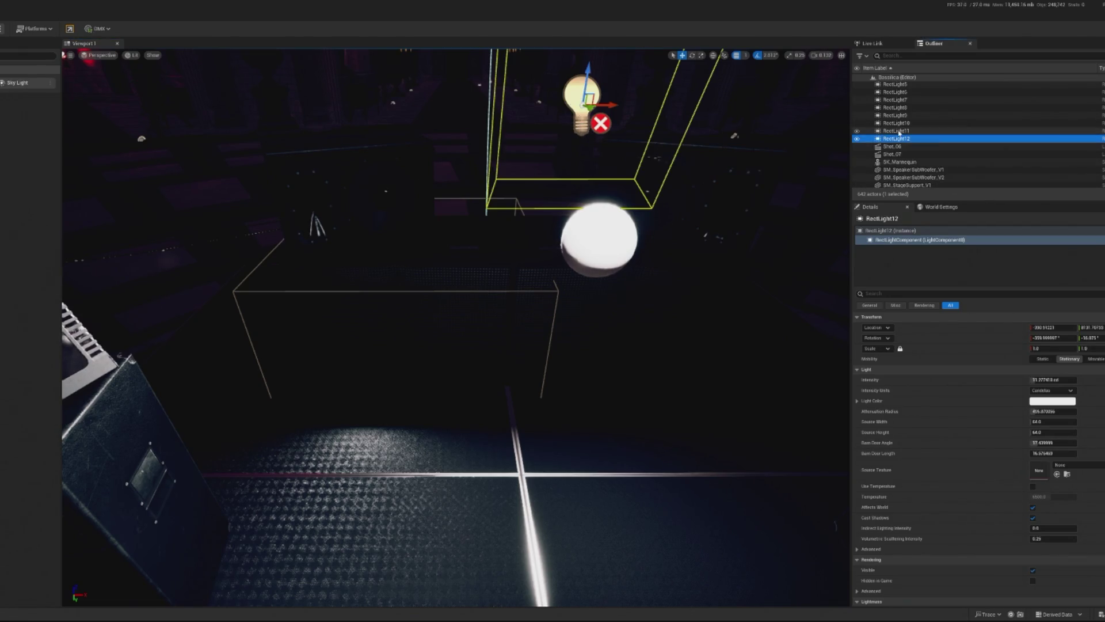
{"action": "left_click", "coordinate": [895, 137]}
{"action": "key", "text": "Delete"}
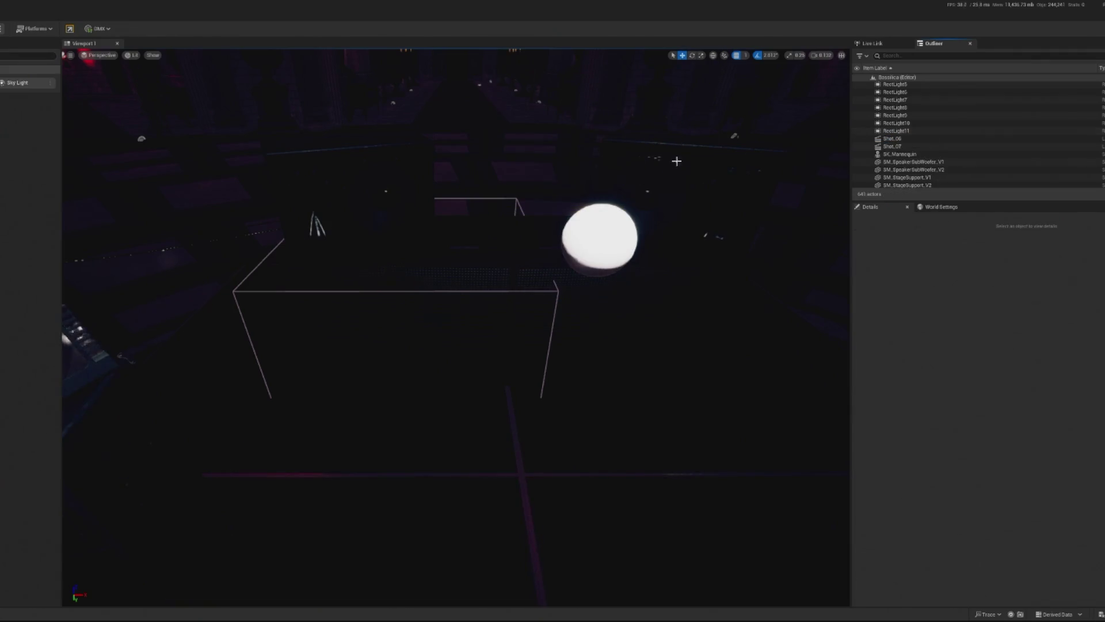
Add a spot light above the DJ stage and aim it straight down at -90° pitch.
{"action": "left_click_drag", "start_coordinate": [313, 265], "coordinate": [328, 276]}
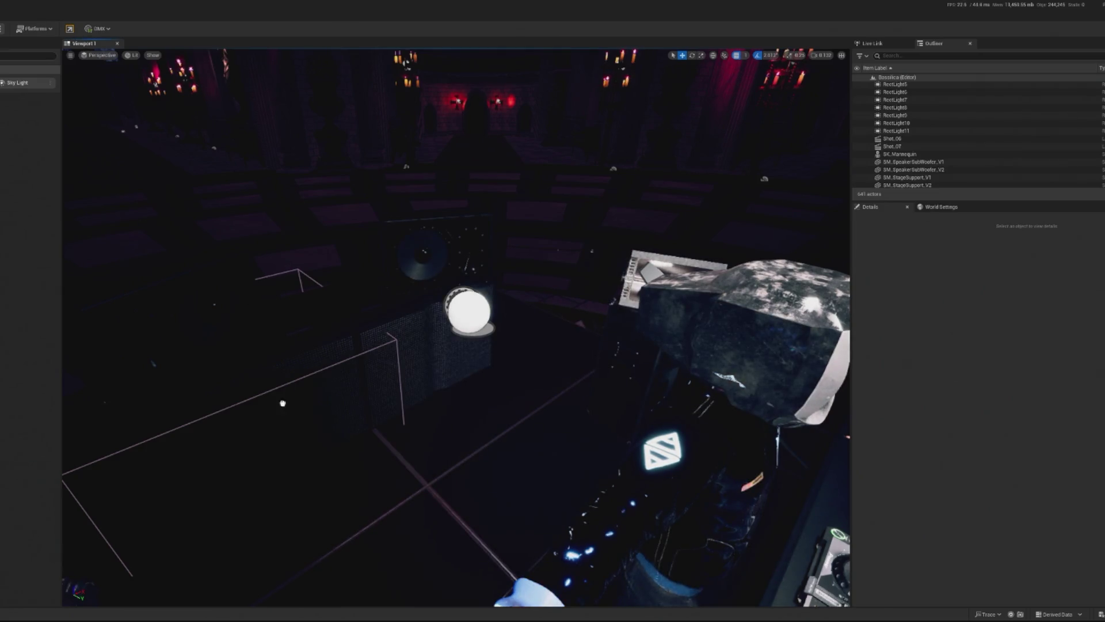
{"action": "key", "text": "ctrl+v"}
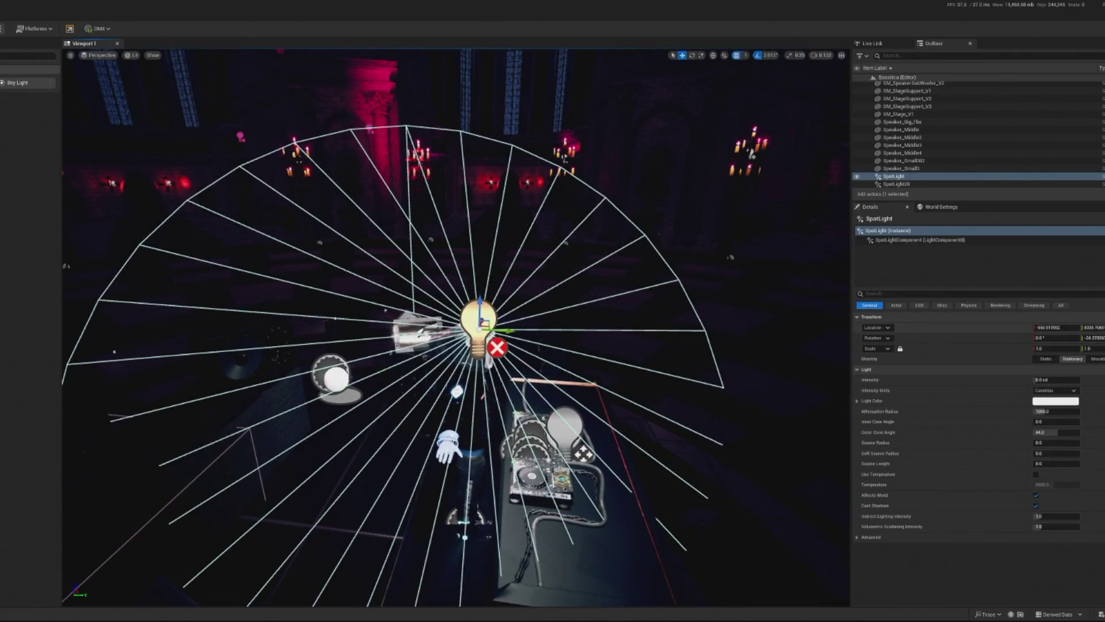
{"action": "mouse_move", "coordinate": [661, 286]}
{"action": "left_mouse_down"}
{"action": "mouse_move", "coordinate": [604, 290]}
{"action": "mouse_move", "coordinate": [660, 286]}
{"action": "mouse_move", "coordinate": [415, 233]}
{"action": "mouse_move", "coordinate": [495, 247]}
{"action": "mouse_move", "coordinate": [460, 253]}
{"action": "mouse_move", "coordinate": [478, 259]}
{"action": "mouse_move", "coordinate": [489, 259]}
{"action": "mouse_move", "coordinate": [460, 247]}
{"action": "mouse_move", "coordinate": [466, 259]}
{"action": "left_mouse_up"}
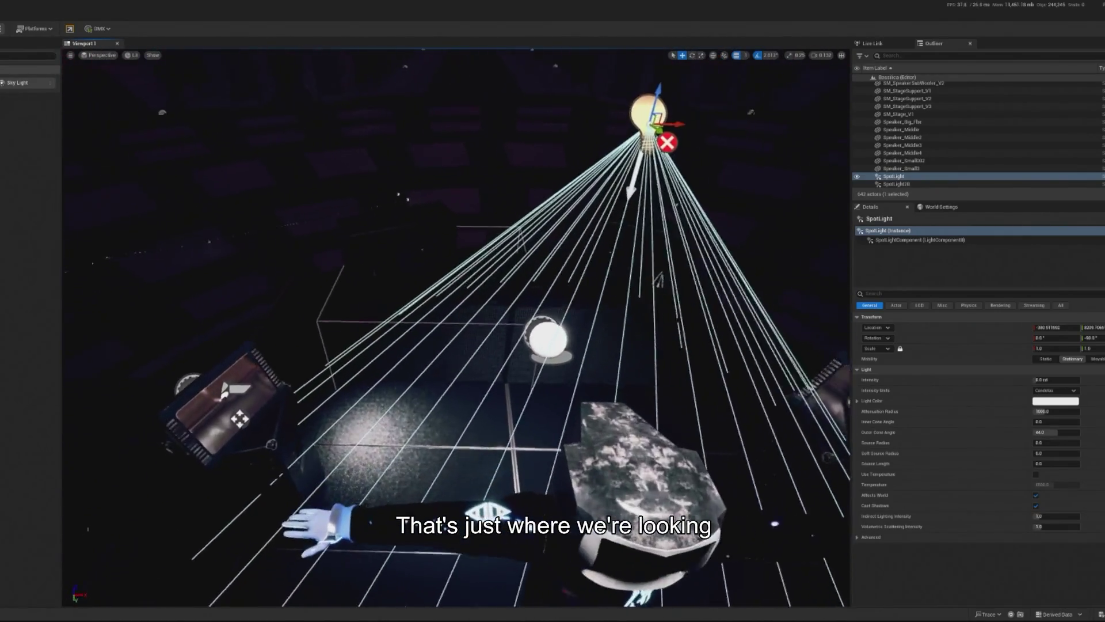
{"action": "left_click", "coordinate": [374, 432]}
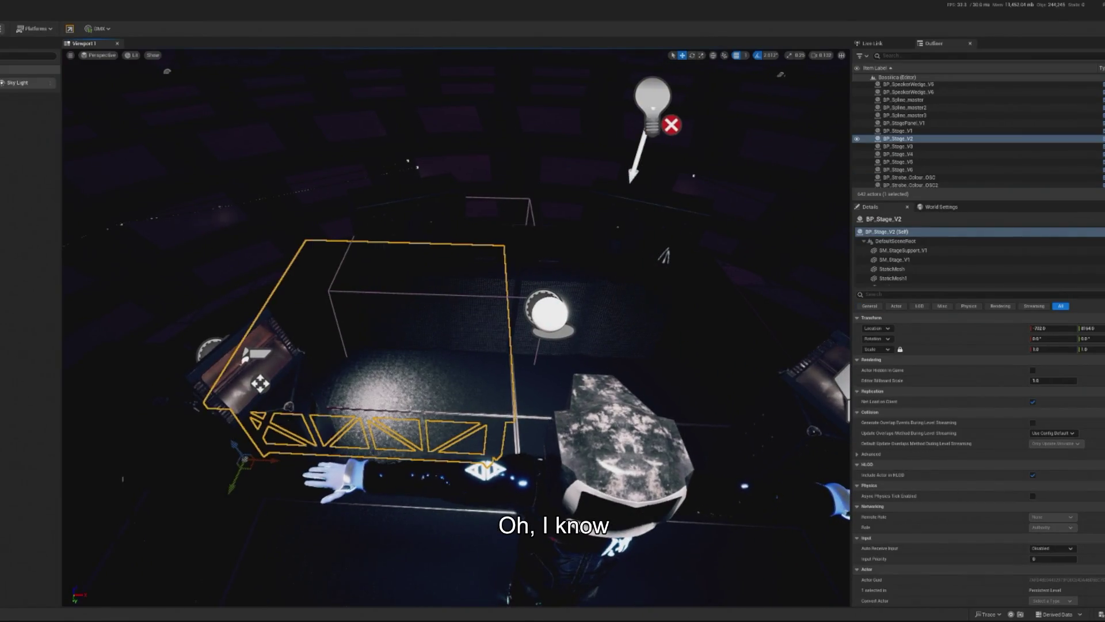
Turn BP_Stage_V2 slightly around its vertical axis, then select the overhead SpotLight.
{"action": "left_click", "coordinate": [300, 449]}
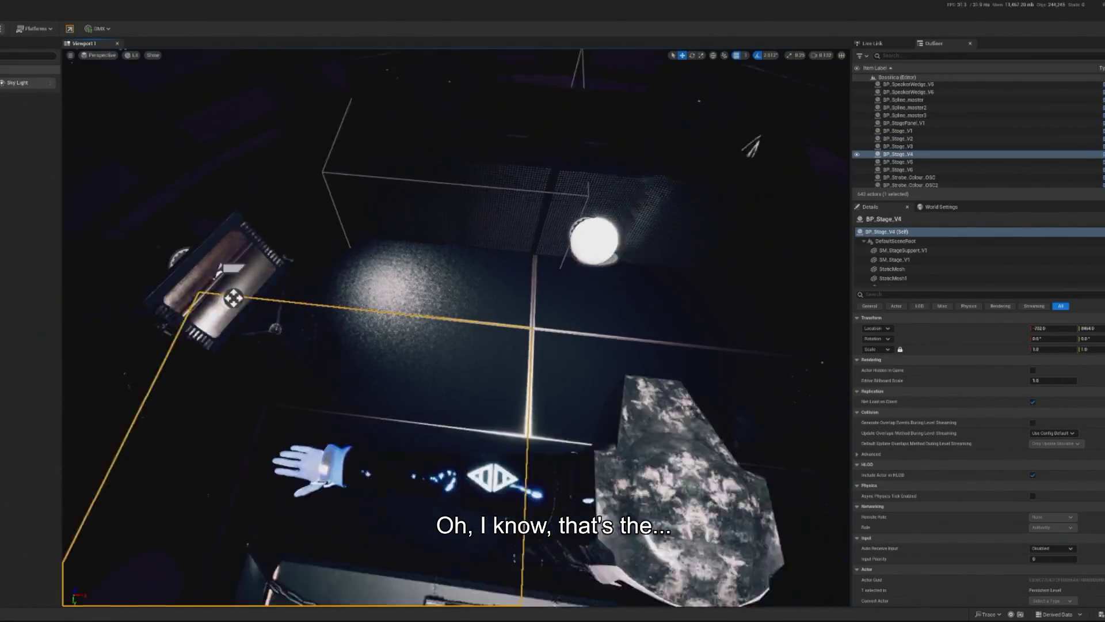
{"action": "left_click", "coordinate": [444, 327]}
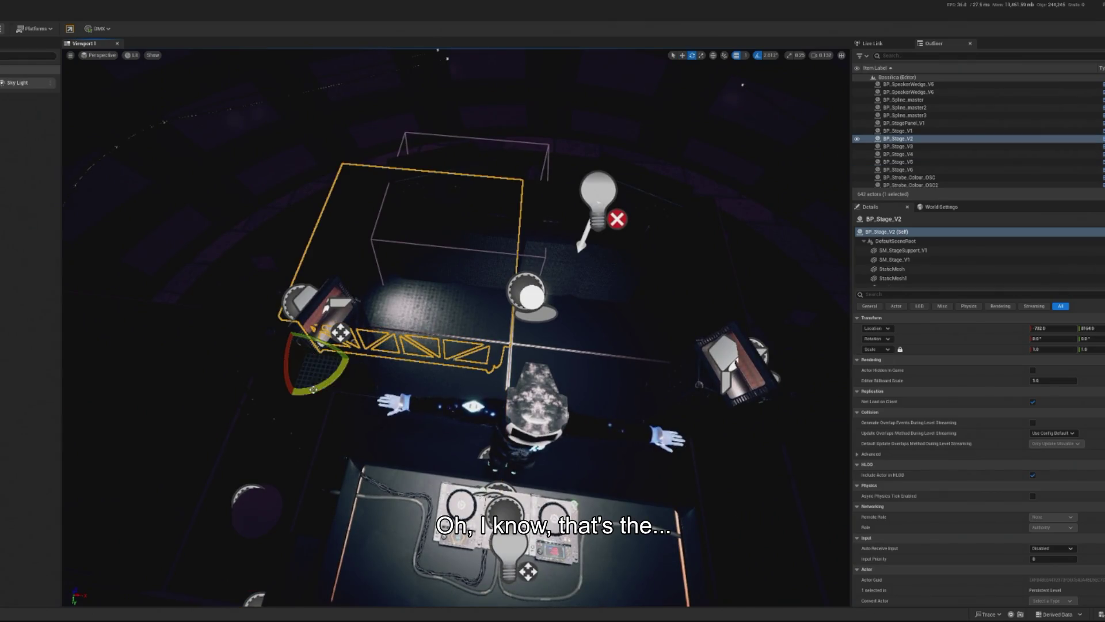
{"action": "left_click_drag", "start_coordinate": [339, 333], "coordinate": [340, 333]}
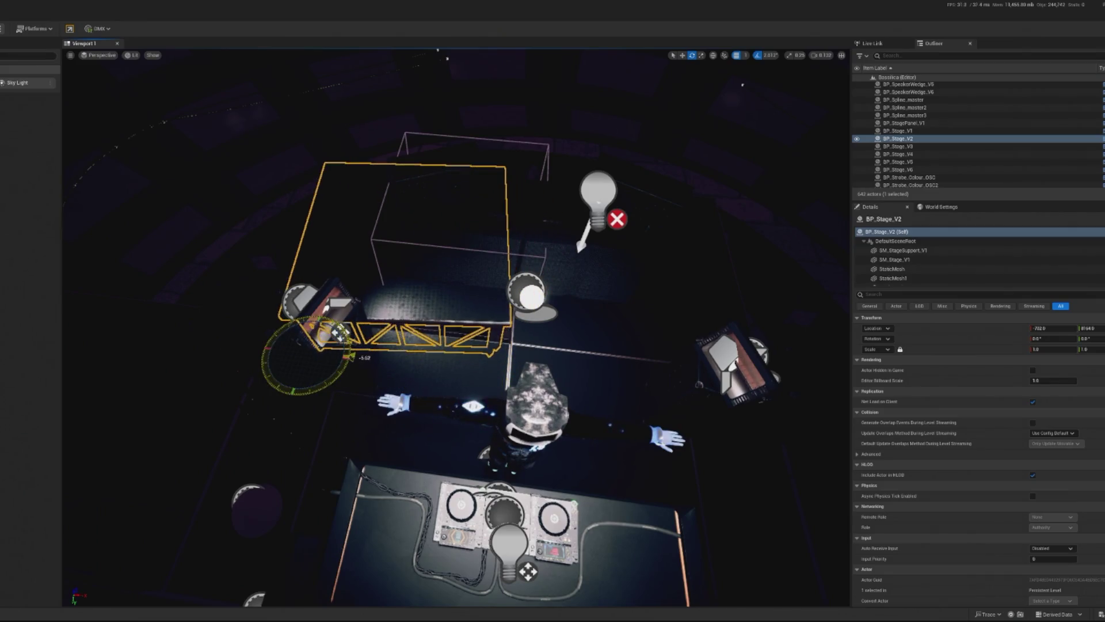
{"action": "left_click_drag", "start_coordinate": [338, 333], "coordinate": [337, 335]}
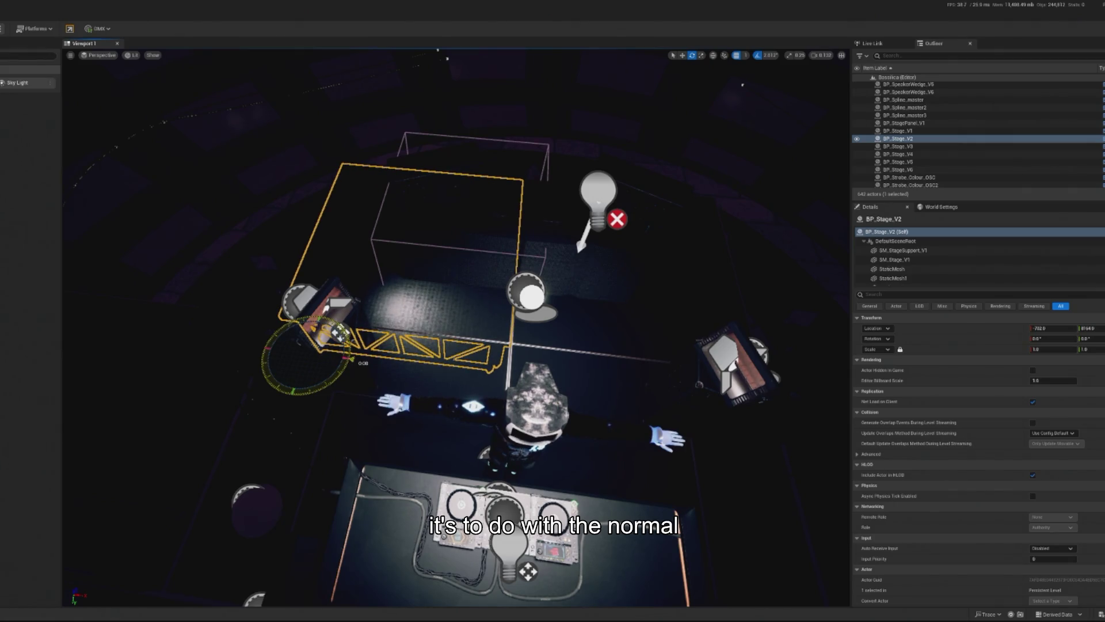
{"action": "left_click", "coordinate": [421, 373]}
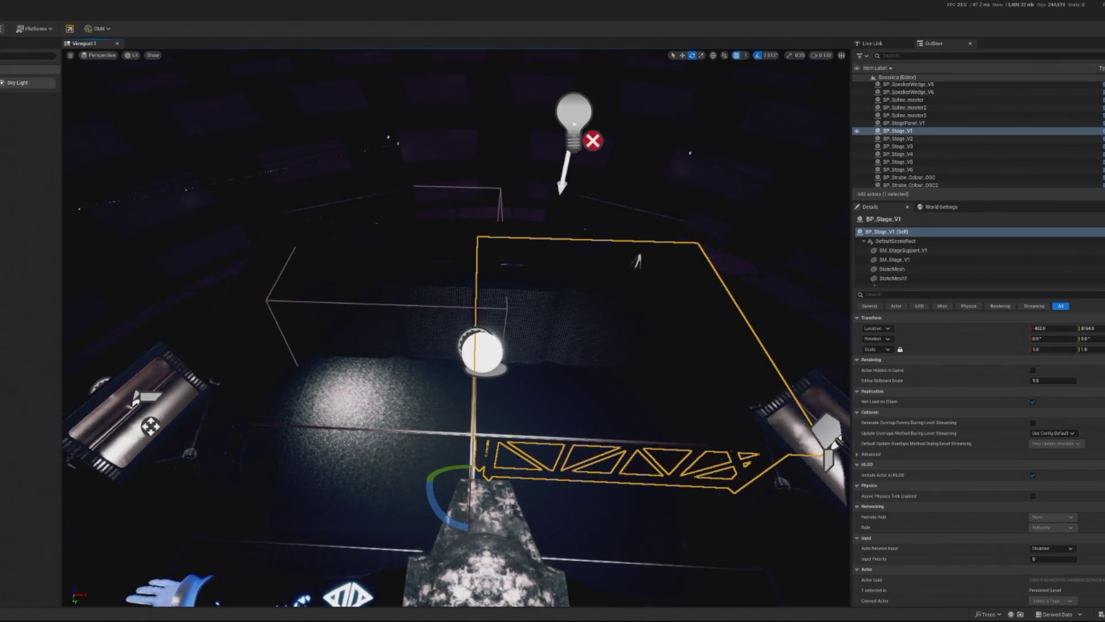
{"action": "left_click", "coordinate": [568, 121]}
Slide the overhead SpotLight along X above the stage and delete the stray SpotLight20.
{"action": "key", "text": "w"}
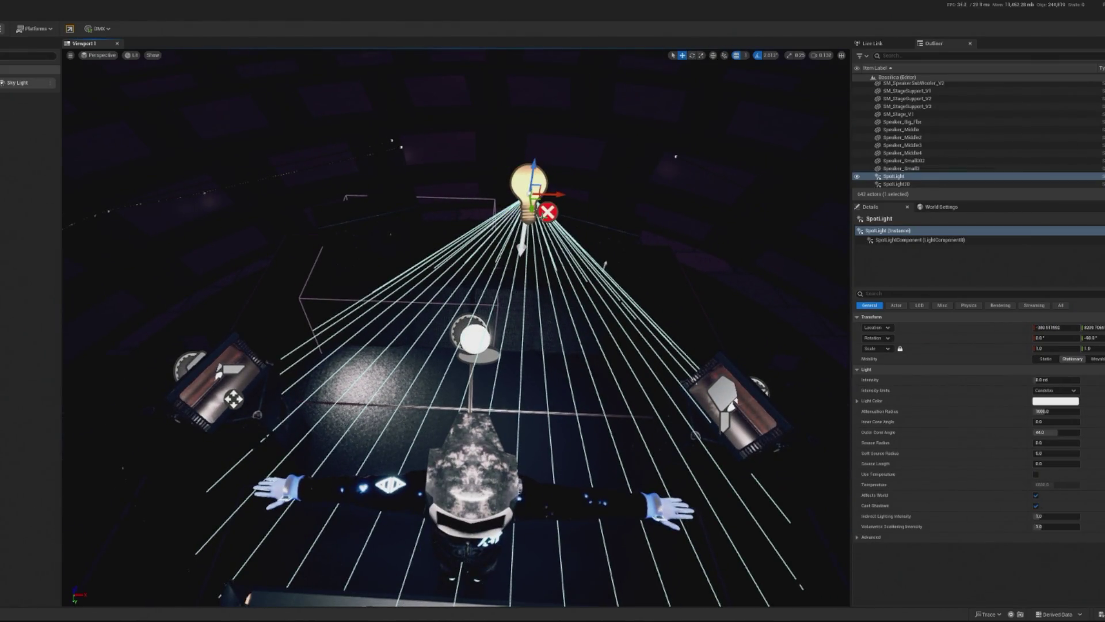
{"action": "mouse_move", "coordinate": [557, 198]}
{"action": "left_mouse_down"}
{"action": "mouse_move", "coordinate": [835, 213]}
{"action": "mouse_move", "coordinate": [523, 203]}
{"action": "mouse_move", "coordinate": [544, 194]}
{"action": "left_mouse_up"}
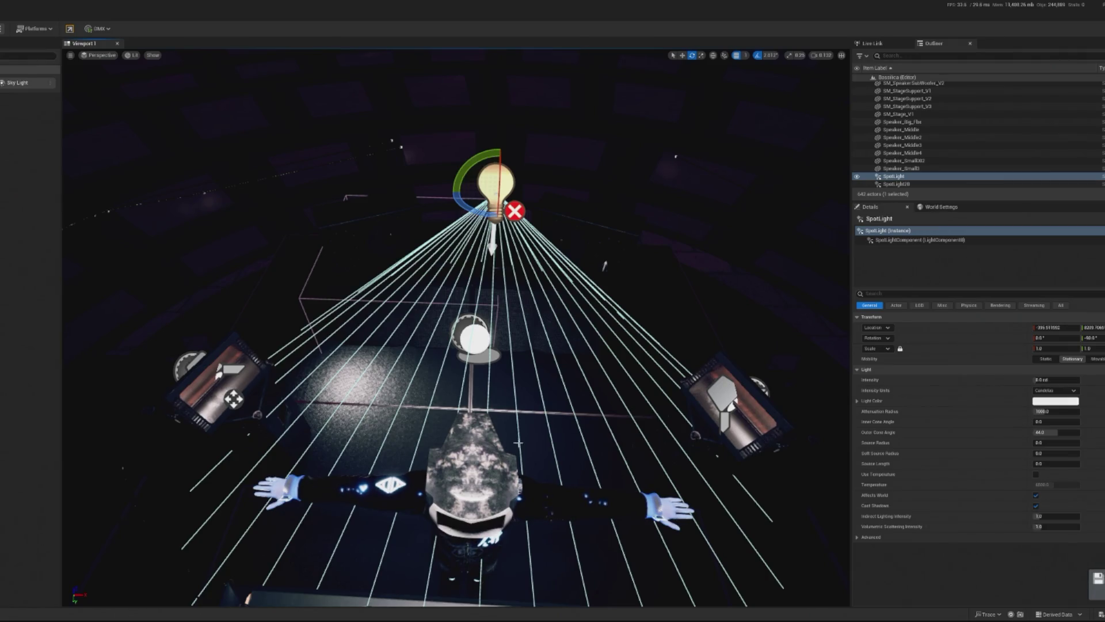
{"action": "left_click", "coordinate": [537, 440]}
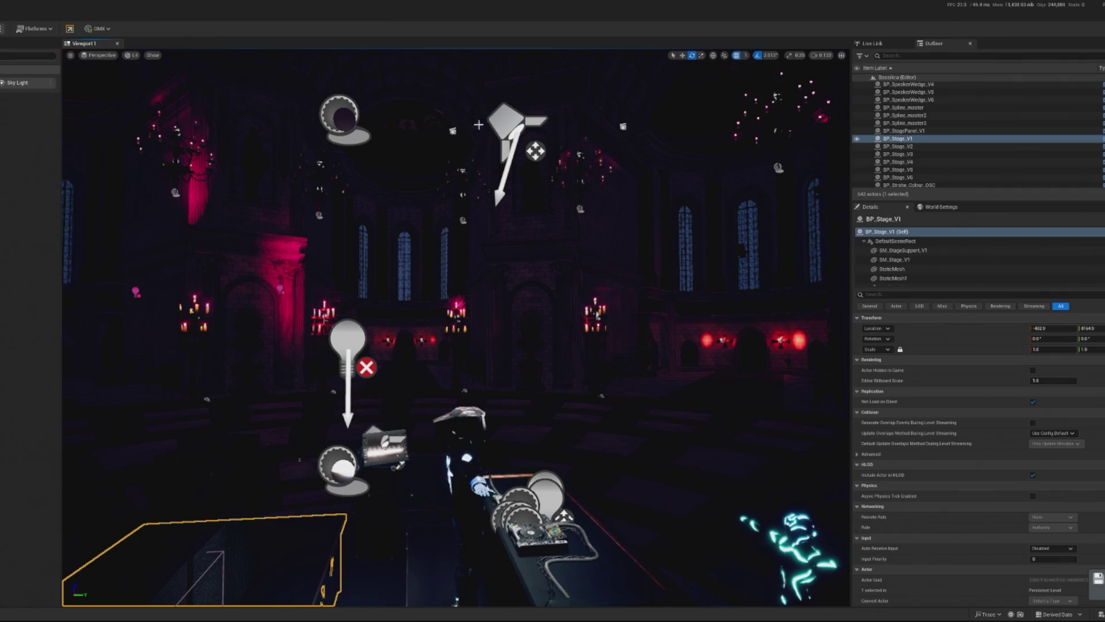
{"action": "left_click", "coordinate": [506, 123]}
{"action": "key", "text": "Delete"}
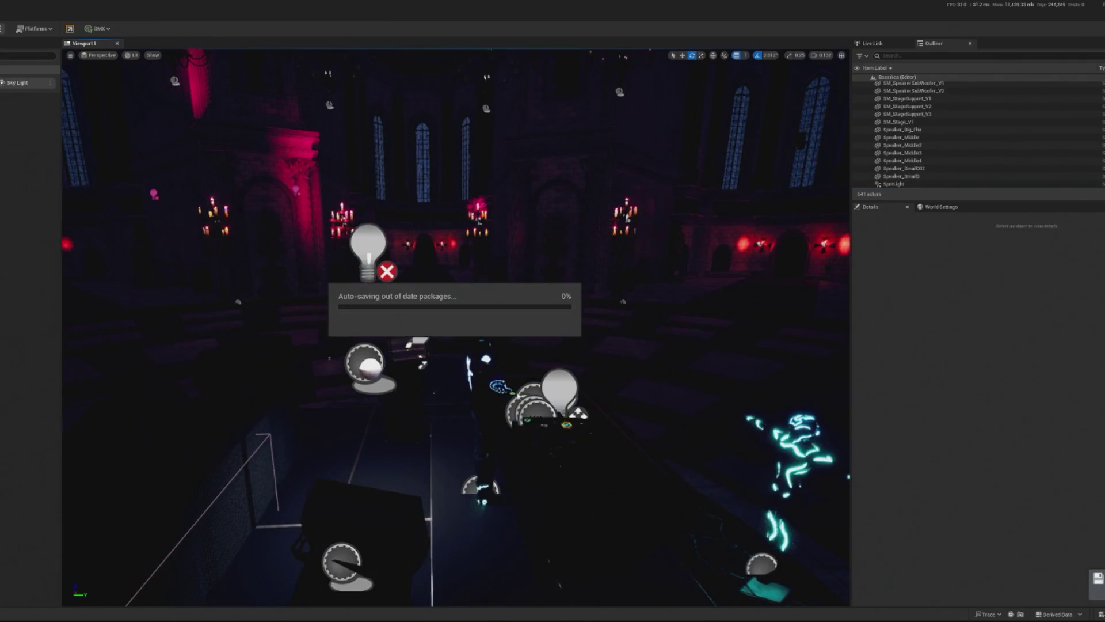
Tilt the overhead SpotLight to point down, shift it along Y and lower it toward the DJ.
{"action": "left_click", "coordinate": [377, 242]}
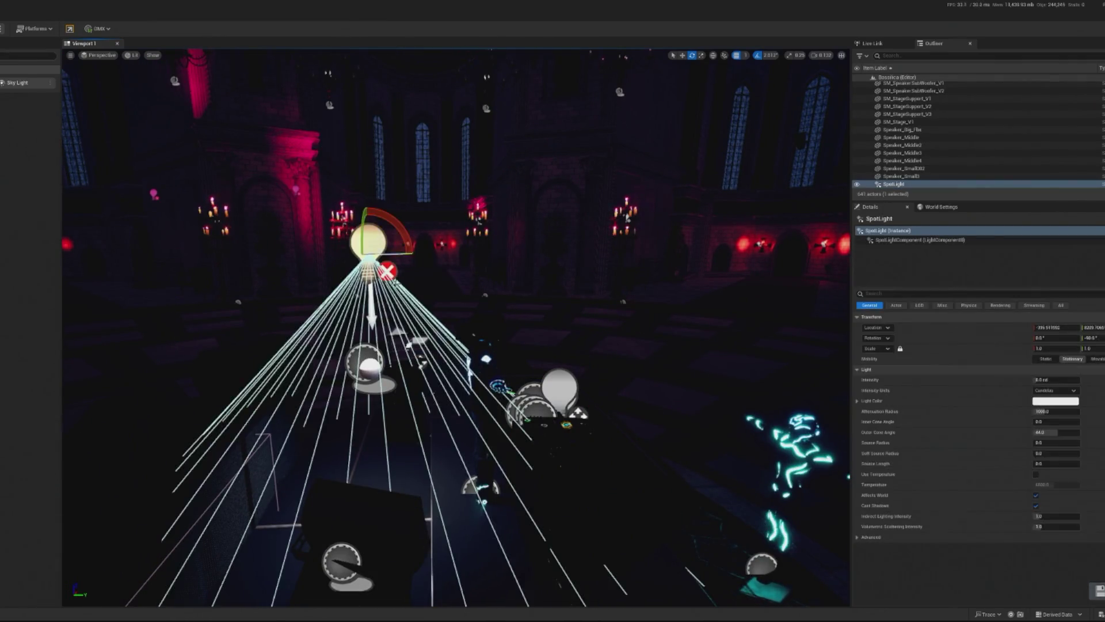
{"action": "left_click_drag", "start_coordinate": [405, 233], "coordinate": [489, 310]}
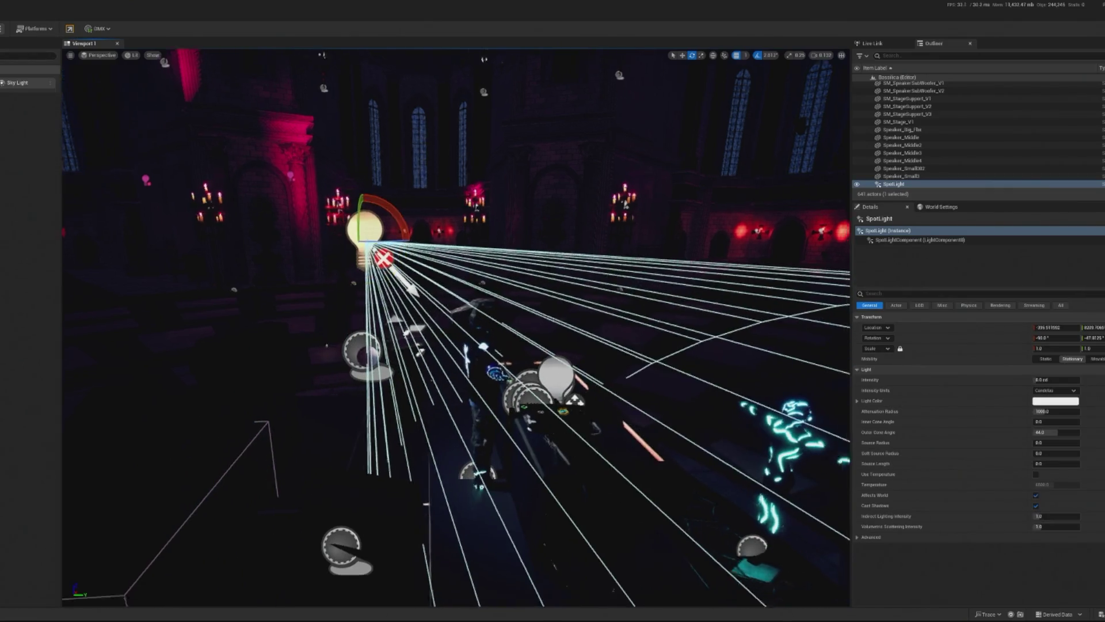
{"action": "key", "text": "f"}
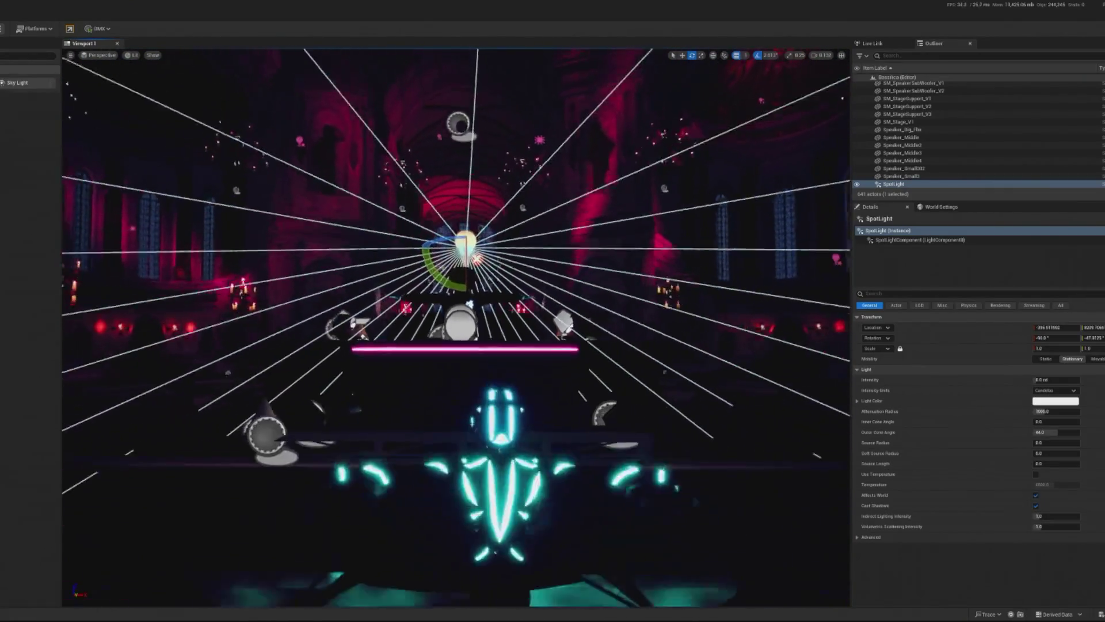
{"action": "key", "text": "w"}
{"action": "scroll", "coordinate": [438, 197], "scroll_direction": "down", "scroll_amount": 5}
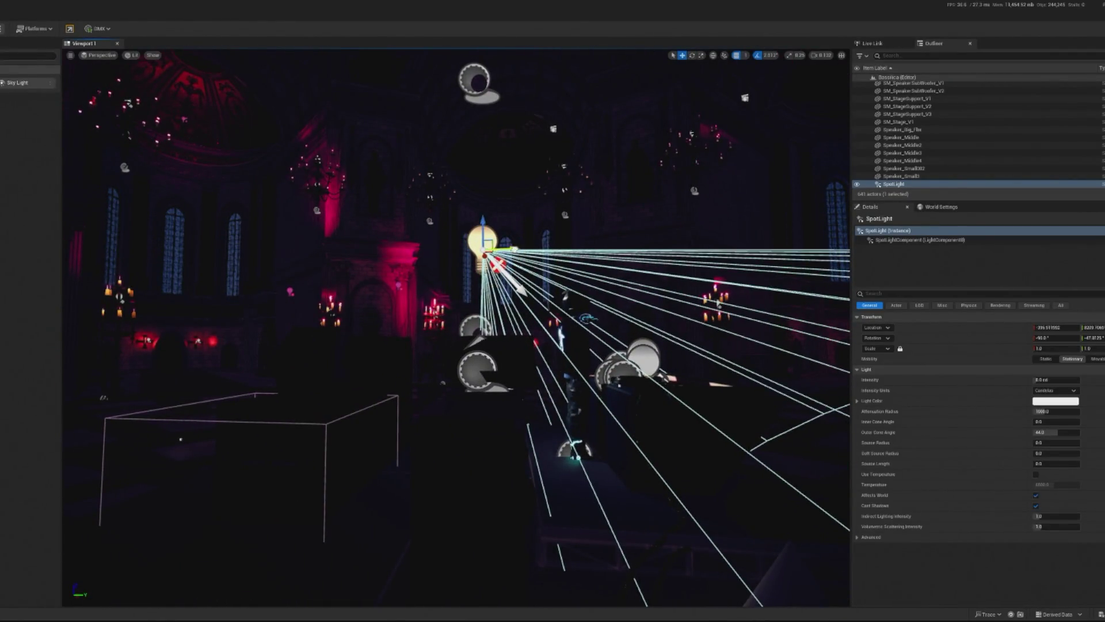
{"action": "left_click_drag", "start_coordinate": [506, 248], "coordinate": [456, 248]}
{"action": "key", "text": "s"}
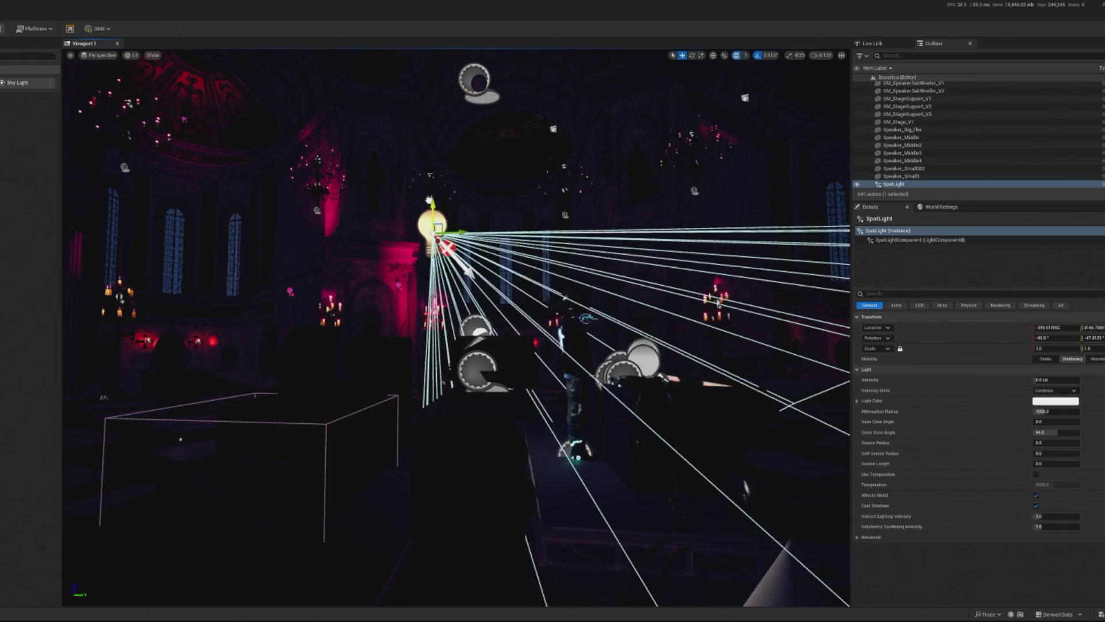
{"action": "mouse_move", "coordinate": [387, 217]}
{"action": "left_mouse_down"}
{"action": "mouse_move", "coordinate": [387, 252]}
{"action": "mouse_move", "coordinate": [409, 230]}
{"action": "left_mouse_up"}
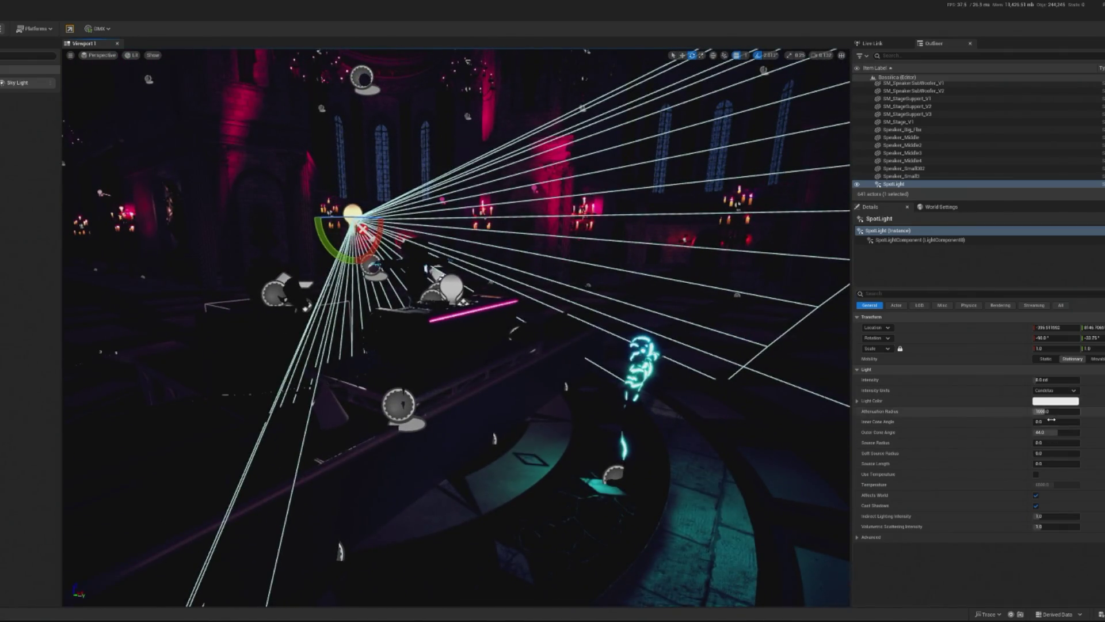
Shorten the SpotLight's attenuation radius to about 525 and set its intensity to 20.0 cd.
{"action": "left_click_drag", "start_coordinate": [1056, 411], "coordinate": [1042, 411]}
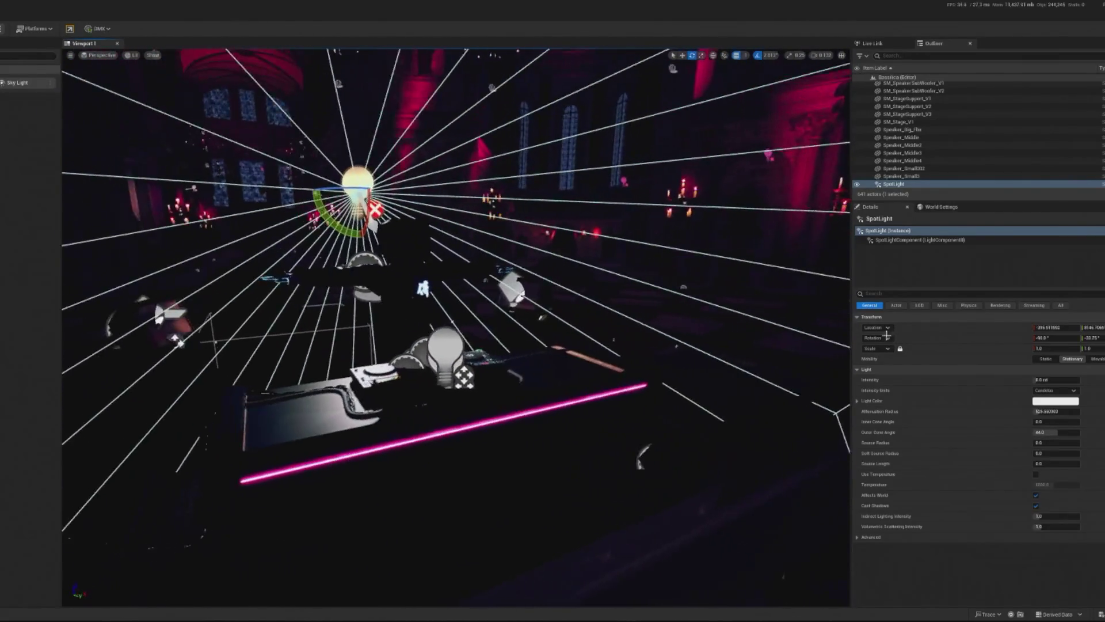
{"action": "key", "text": "Return"}
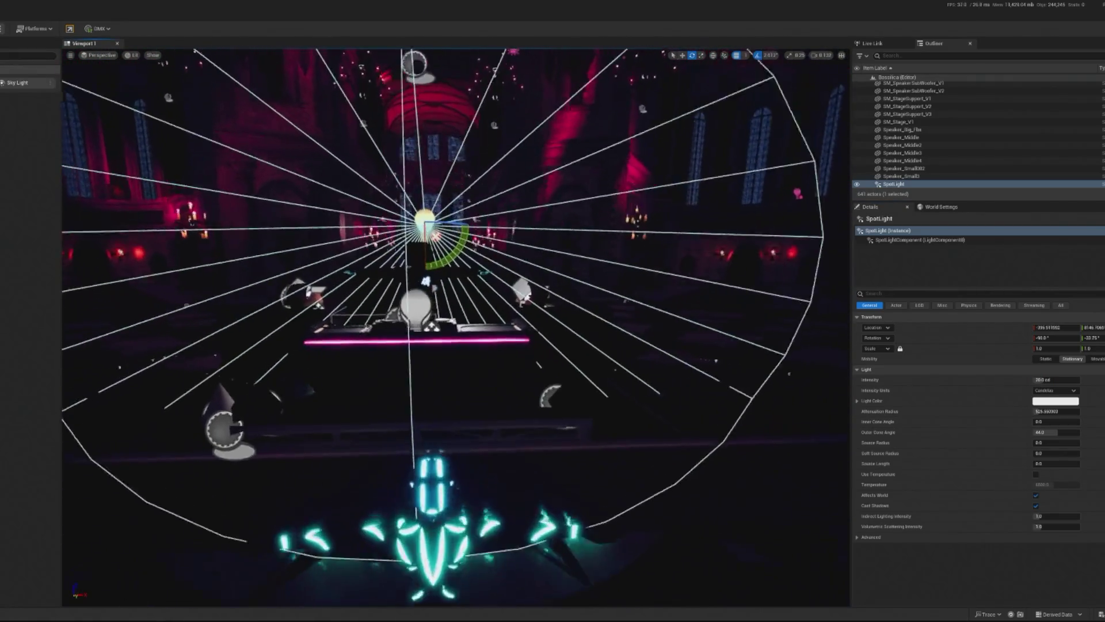
{"action": "left_click", "coordinate": [474, 451]}
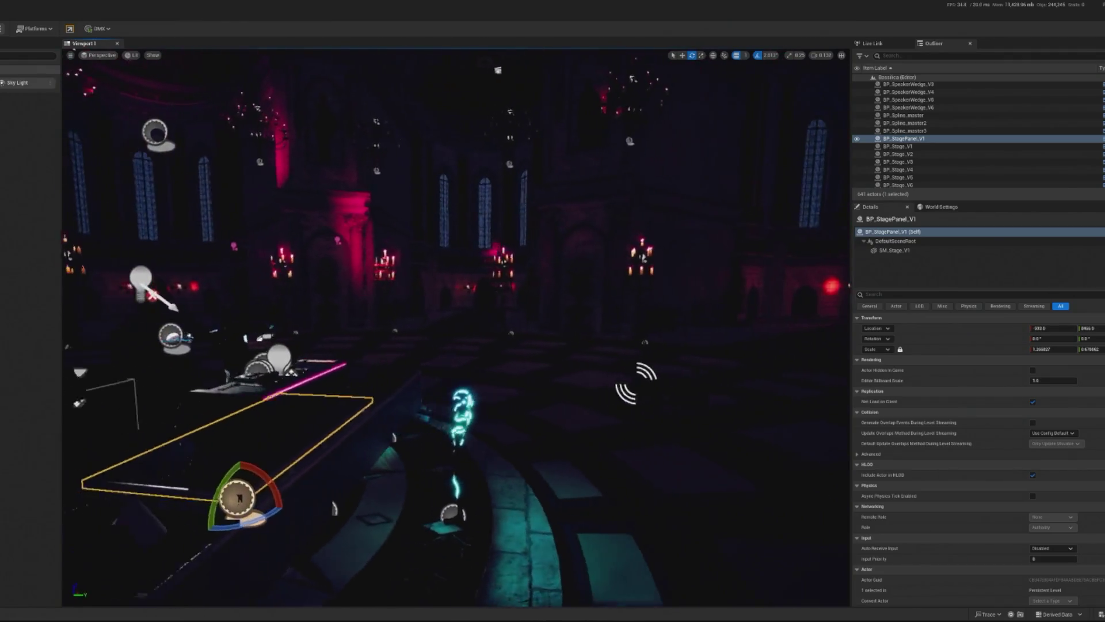
{"action": "left_click", "coordinate": [199, 285]}
{"action": "key", "text": "w"}
{"action": "mouse_move", "coordinate": [225, 289]}
{"action": "left_mouse_down"}
{"action": "mouse_move", "coordinate": [406, 314]}
{"action": "mouse_move", "coordinate": [416, 303]}
{"action": "mouse_move", "coordinate": [216, 305]}
{"action": "mouse_move", "coordinate": [675, 264]}
{"action": "left_mouse_up"}
{"action": "key", "text": "w"}
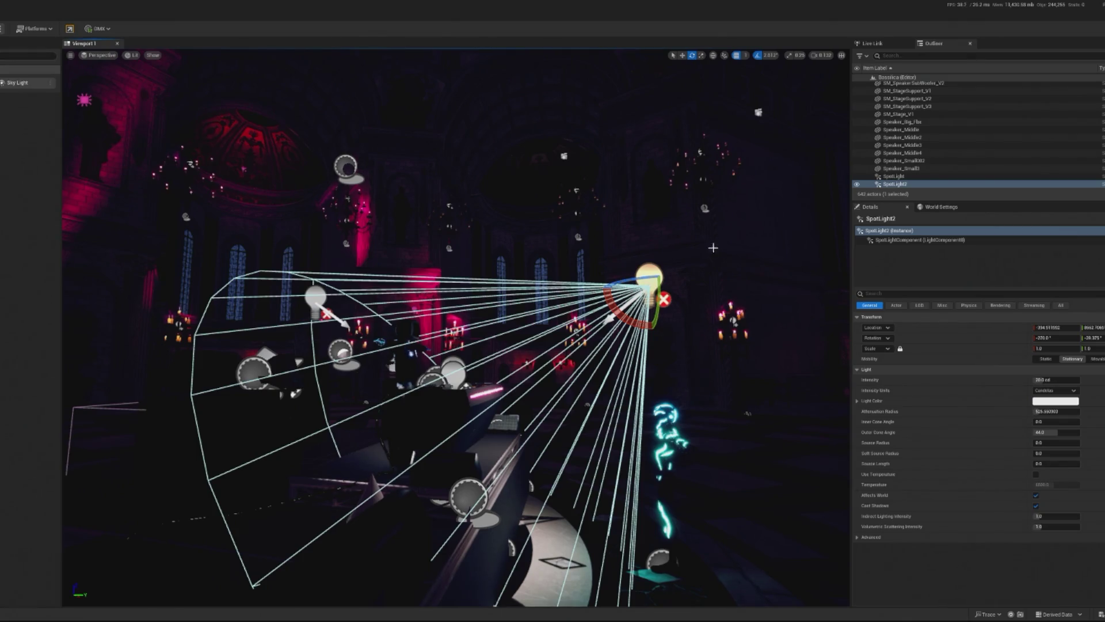
{"action": "key", "text": "Delete"}
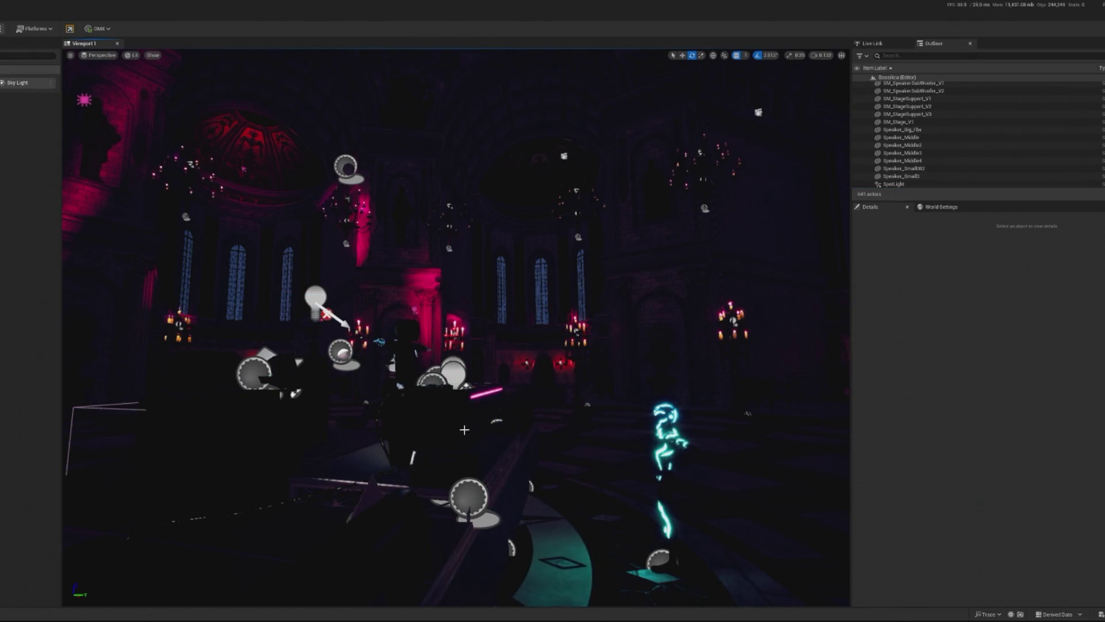
{"action": "left_click_drag", "start_coordinate": [464, 429], "coordinate": [198, 289]}
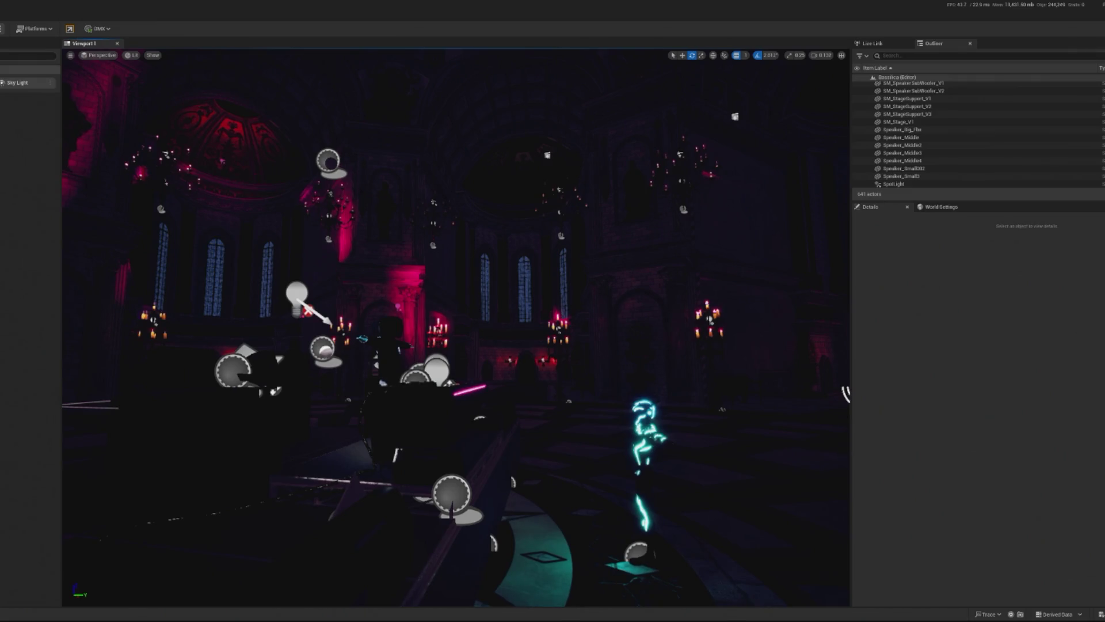
{"action": "key", "text": "alt+p"}
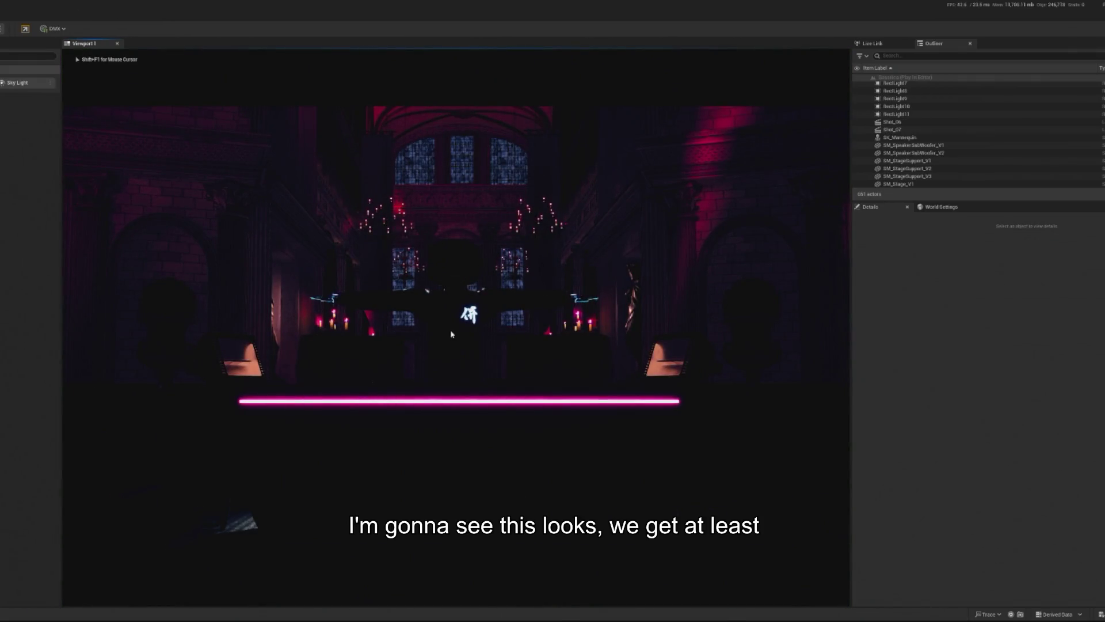
{"action": "key", "text": "Escape"}
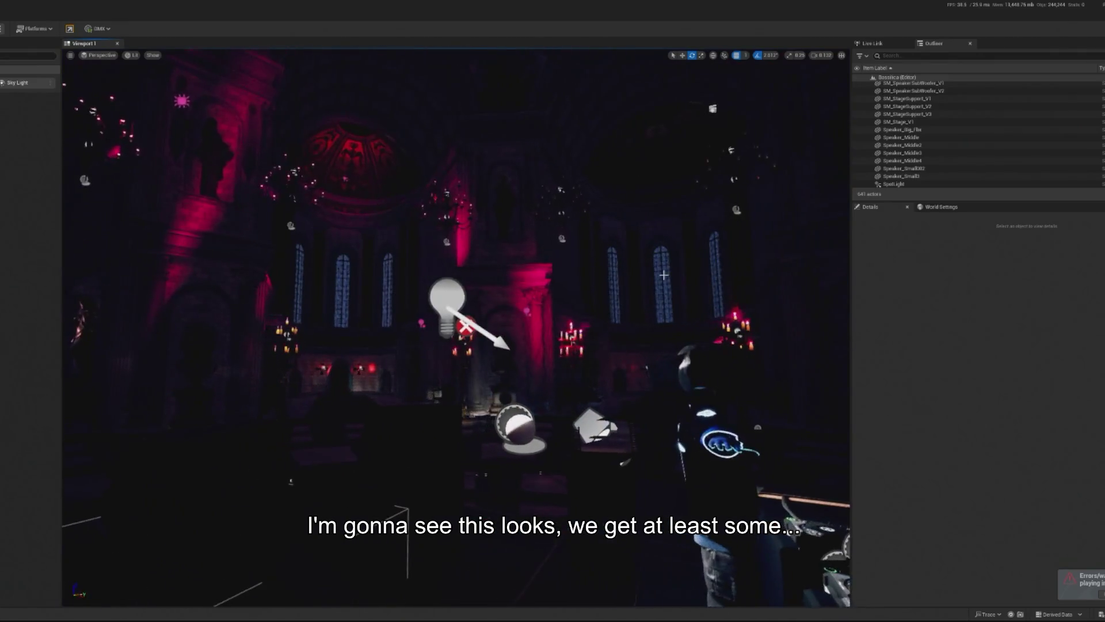
{"action": "left_click", "coordinate": [446, 296]}
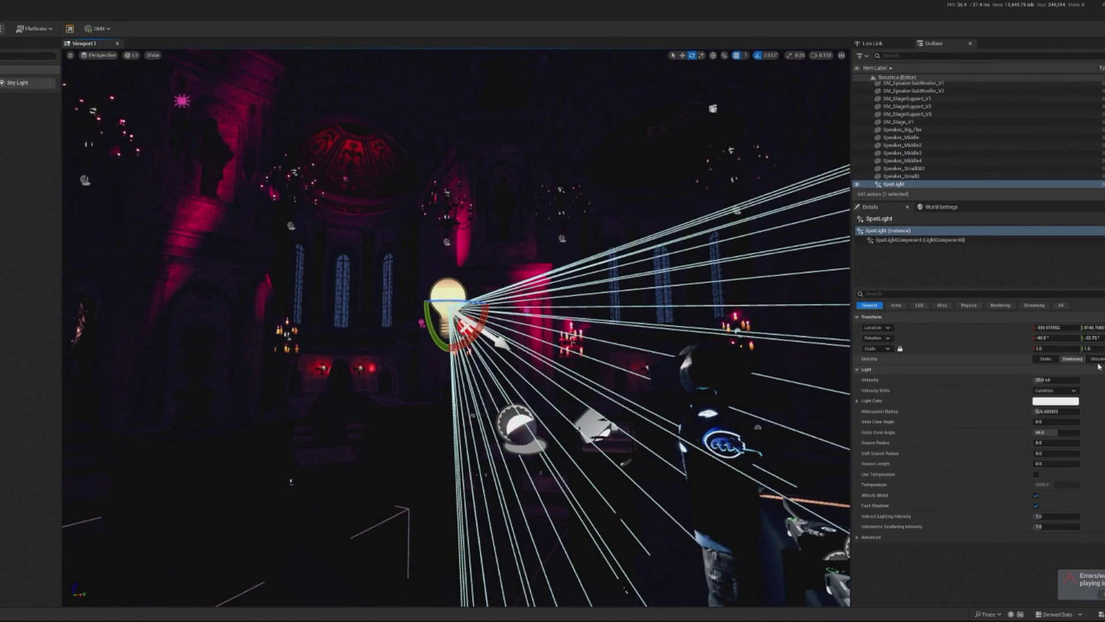
Enlarge the overhead SpotLight's source radius and give it a source length of 226.0.
{"action": "key", "text": "w"}
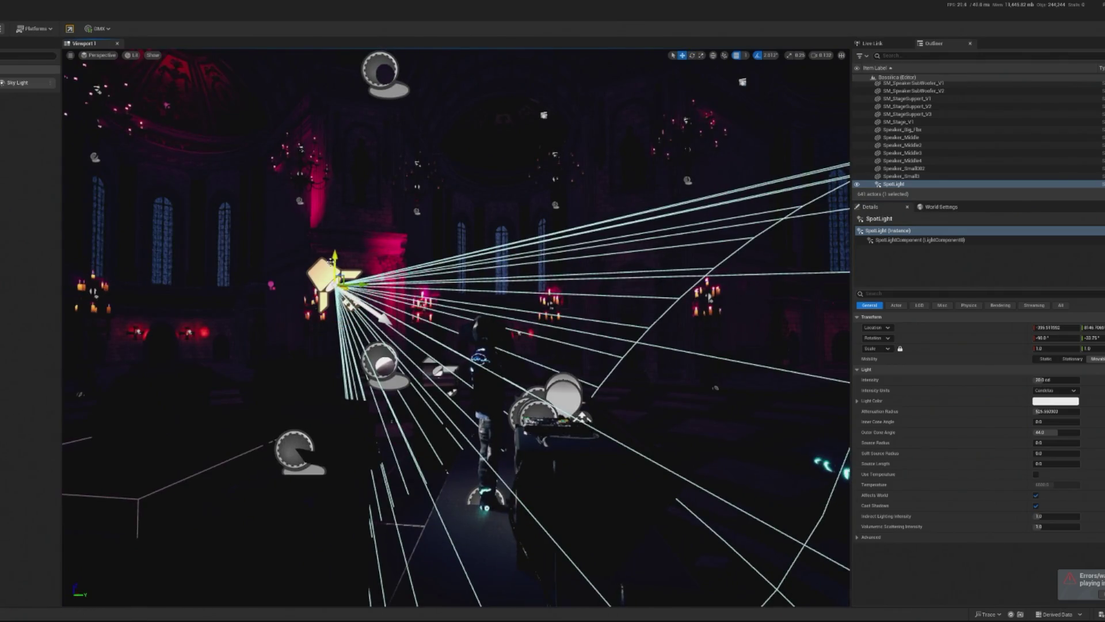
{"action": "key", "text": "f"}
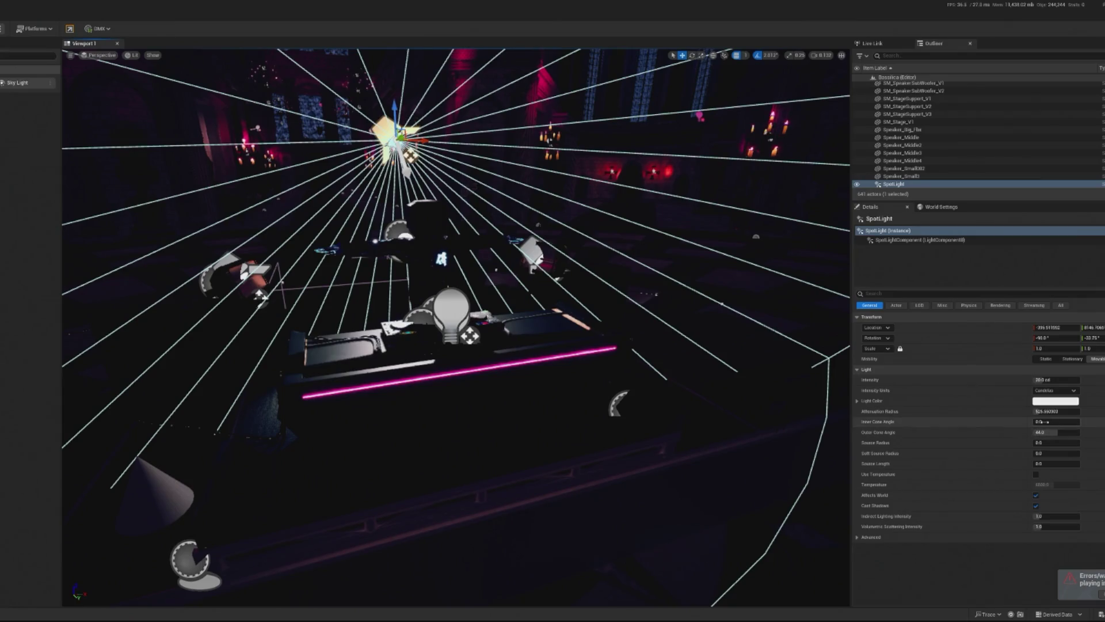
{"action": "left_click_drag", "start_coordinate": [1057, 442], "coordinate": [1058, 442]}
{"action": "left_click_drag", "start_coordinate": [691, 431], "coordinate": [656, 424]}
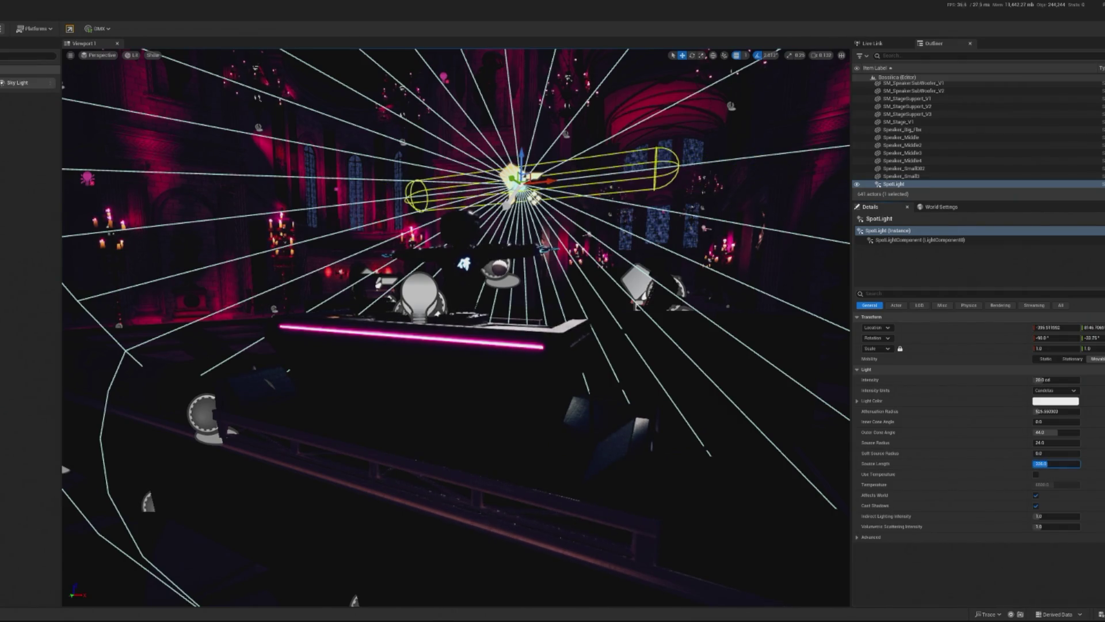
{"action": "key", "text": "Return"}
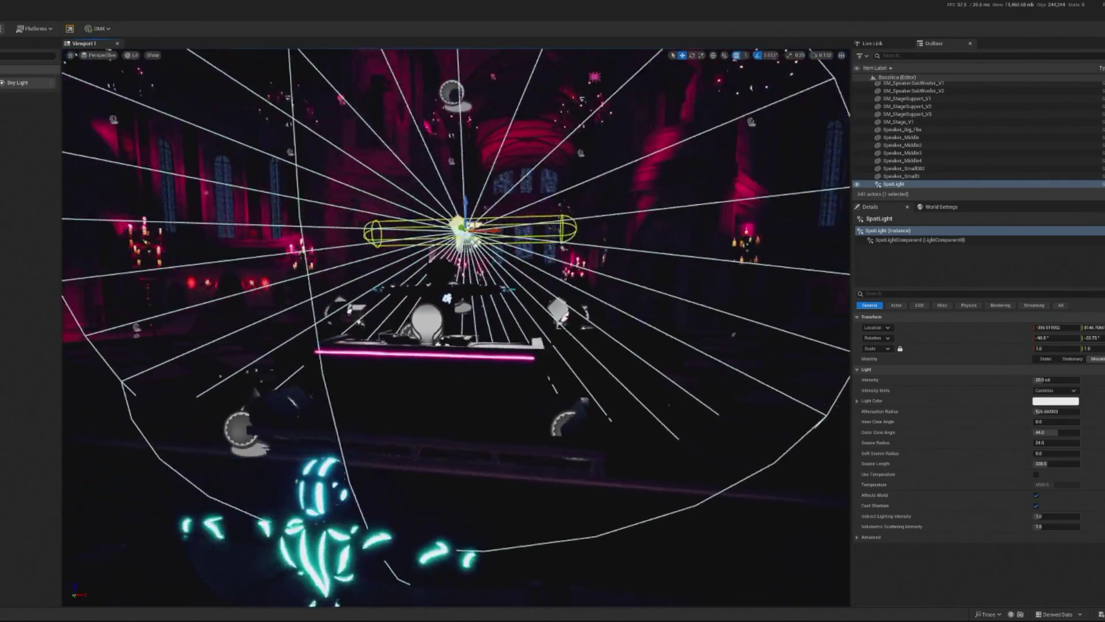
{"action": "left_click", "coordinate": [455, 546]}
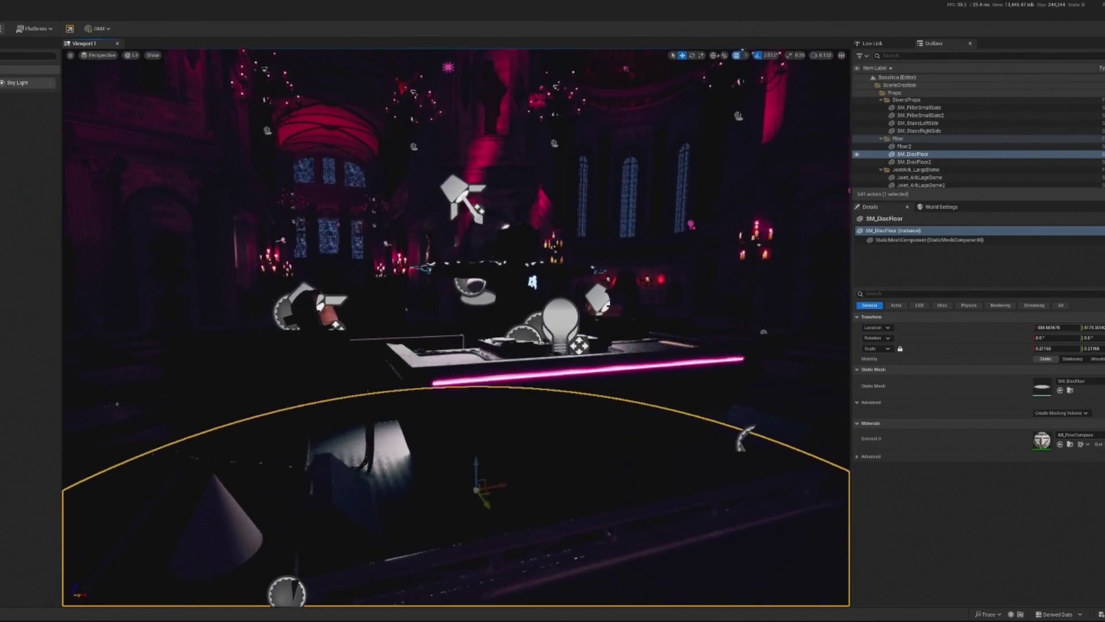
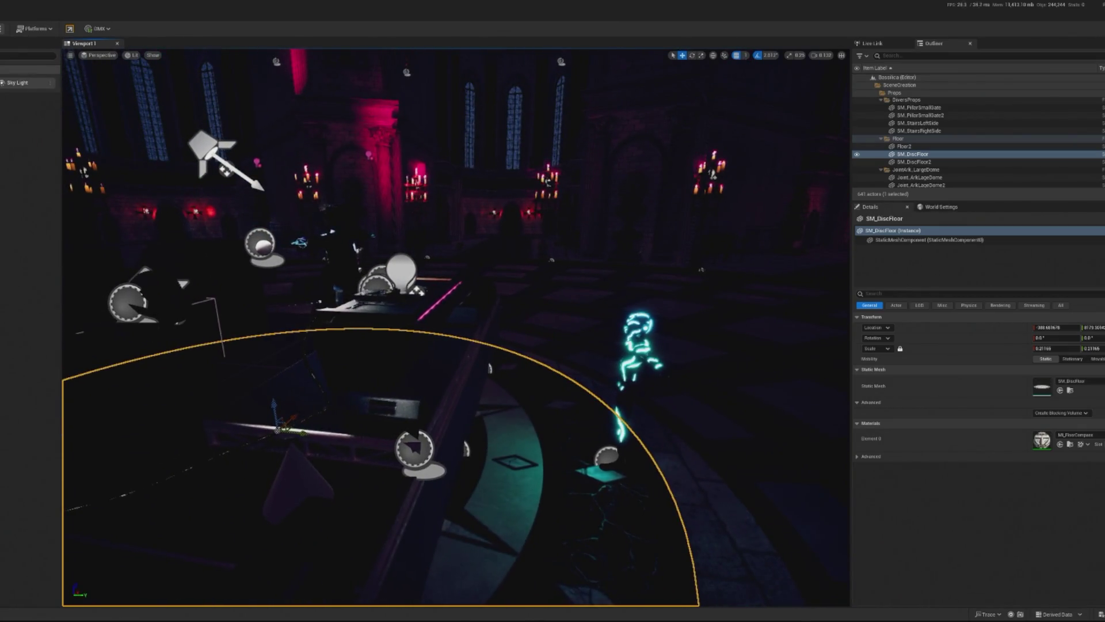
Move SpotLight2 beside the DJ booth near the cyan figure and rotate its beam back across the stage.
{"action": "left_click", "coordinate": [216, 144]}
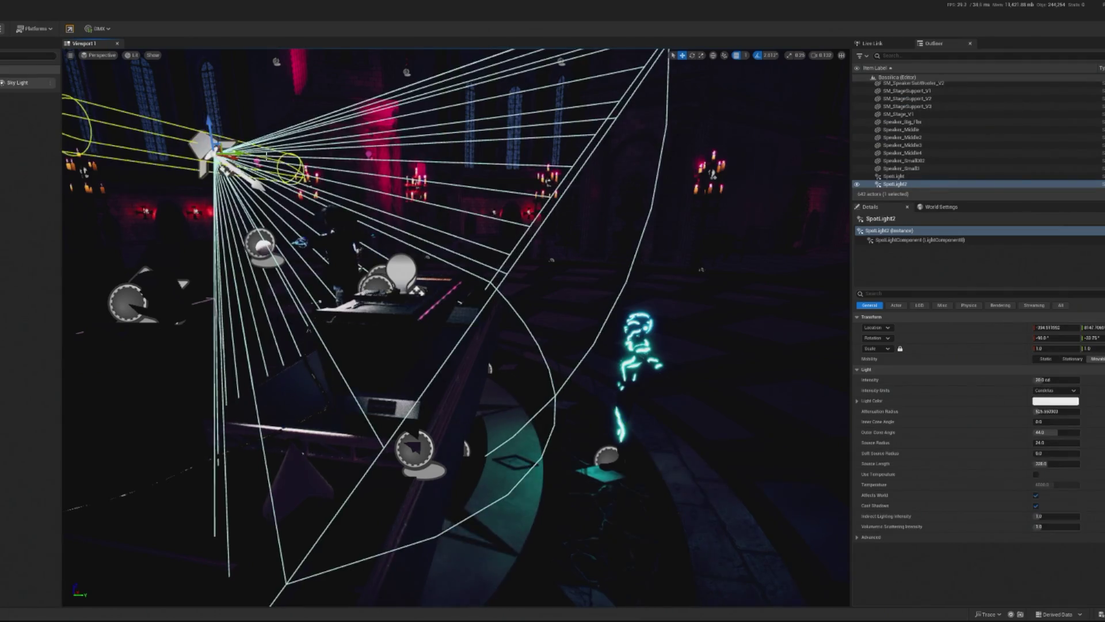
{"action": "mouse_move", "coordinate": [222, 151]}
{"action": "left_mouse_down"}
{"action": "mouse_move", "coordinate": [386, 144]}
{"action": "mouse_move", "coordinate": [440, 297]}
{"action": "mouse_move", "coordinate": [422, 294]}
{"action": "mouse_move", "coordinate": [453, 287]}
{"action": "left_mouse_up"}
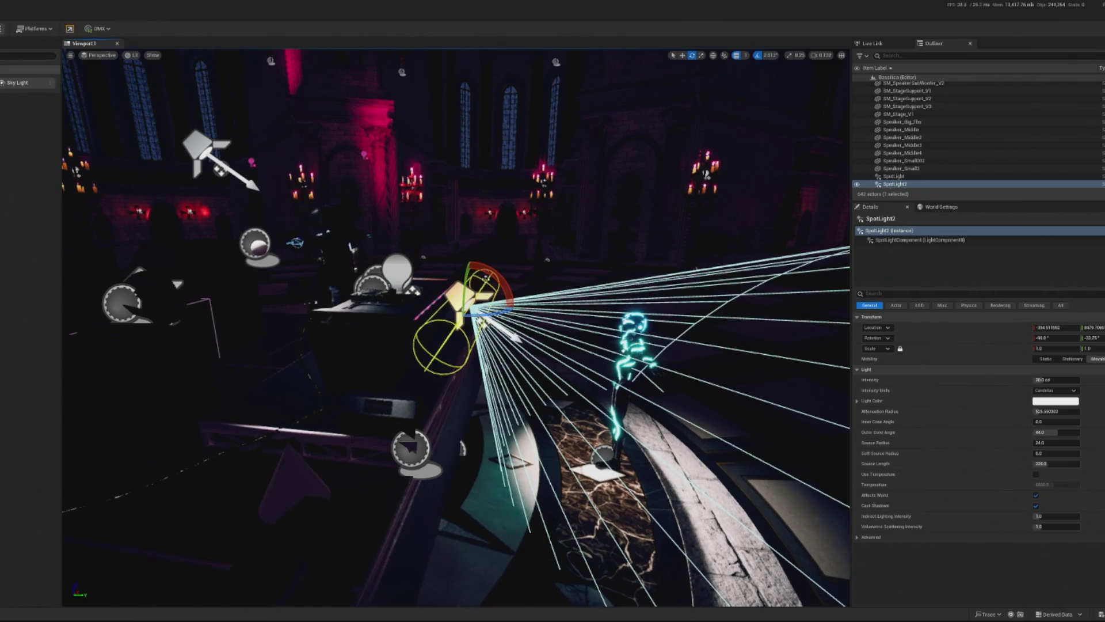
{"action": "key", "text": "e"}
{"action": "mouse_move", "coordinate": [469, 265]}
{"action": "left_mouse_down"}
{"action": "mouse_move", "coordinate": [499, 275]}
{"action": "mouse_move", "coordinate": [512, 322]}
{"action": "mouse_move", "coordinate": [485, 366]}
{"action": "left_mouse_up"}
{"action": "left_click_drag", "start_coordinate": [499, 297], "coordinate": [625, 304]}
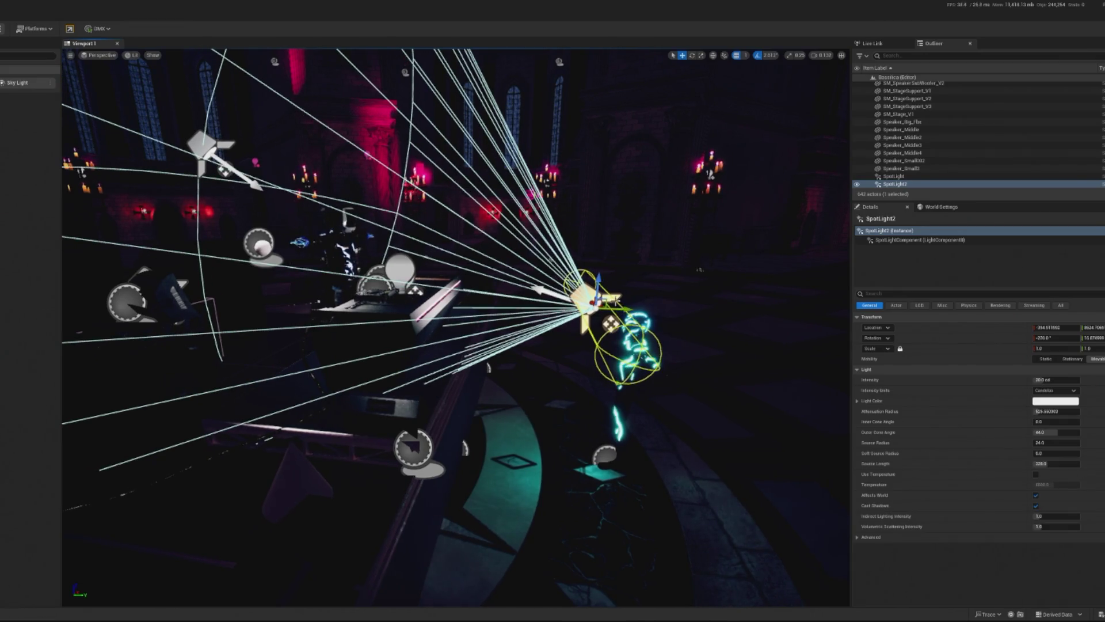
{"action": "scroll", "coordinate": [616, 300], "scroll_direction": "up", "scroll_amount": 3}
{"action": "mouse_move", "coordinate": [760, 353]}
{"action": "left_mouse_down"}
{"action": "mouse_move", "coordinate": [461, 299]}
{"action": "mouse_move", "coordinate": [472, 380]}
{"action": "mouse_move", "coordinate": [535, 356]}
{"action": "left_mouse_up"}
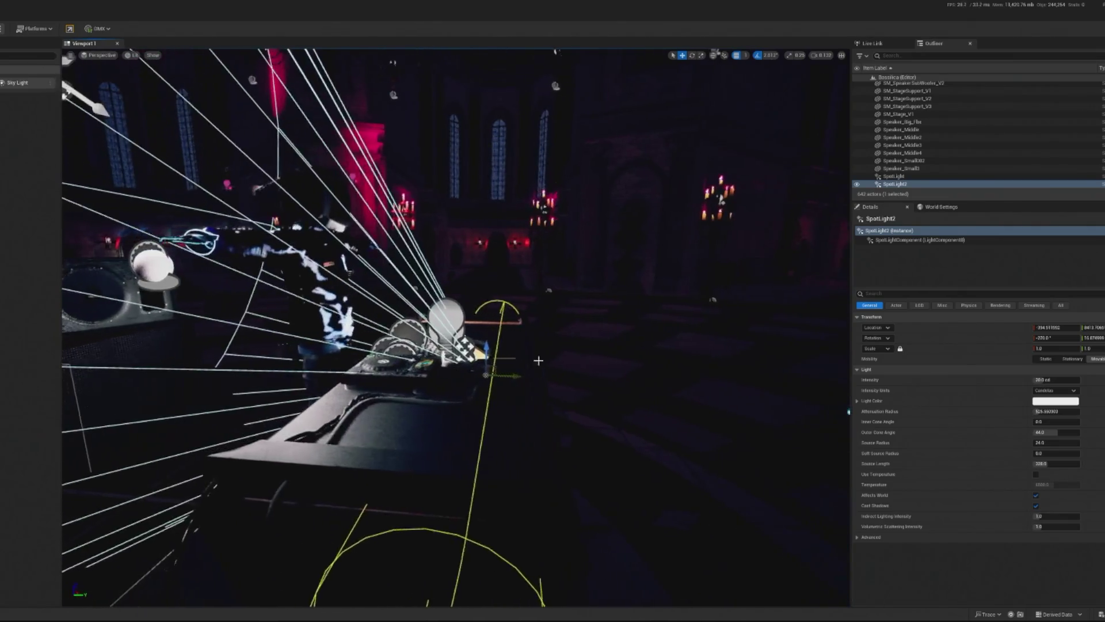
Set SpotLight2's Source Length to 184, increase its Attenuation Radius, and set Source Radius to 1.
{"action": "scroll", "coordinate": [535, 356], "scroll_direction": "up", "scroll_amount": 3}
{"action": "scroll", "coordinate": [549, 302], "scroll_direction": "up", "scroll_amount": 3}
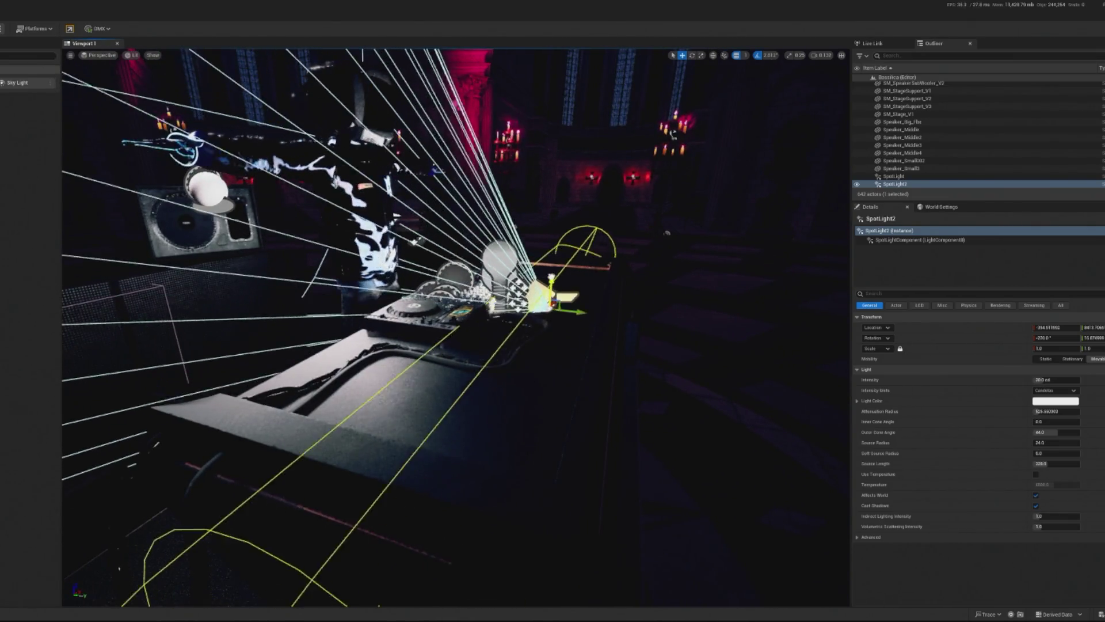
{"action": "scroll", "coordinate": [578, 291], "scroll_direction": "down", "scroll_amount": 5}
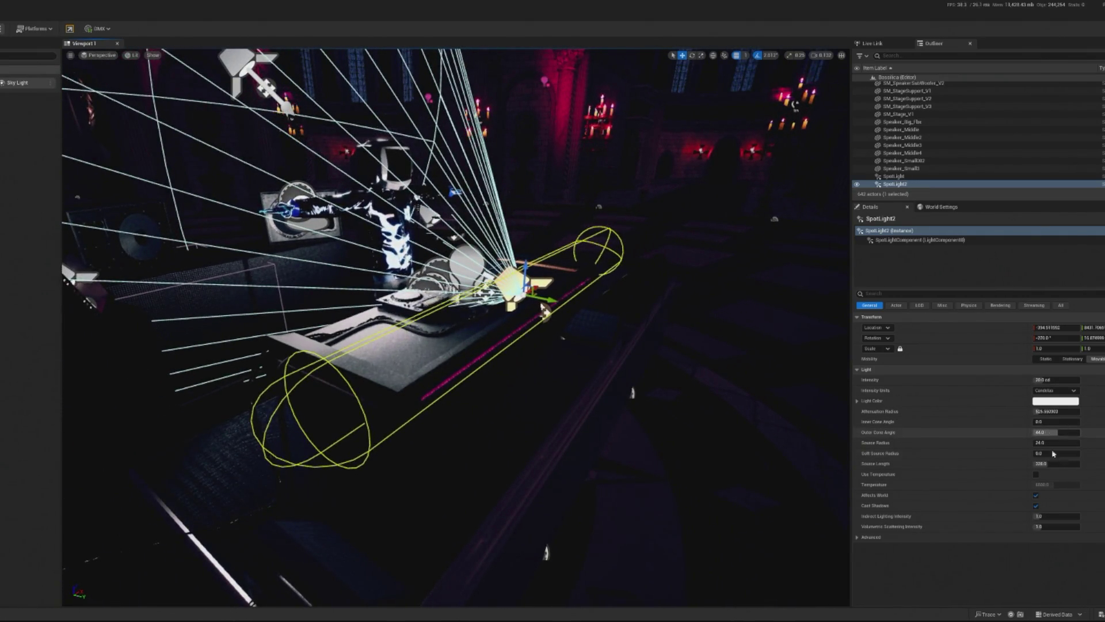
{"action": "left_click_drag", "start_coordinate": [1047, 464], "coordinate": [1030, 464]}
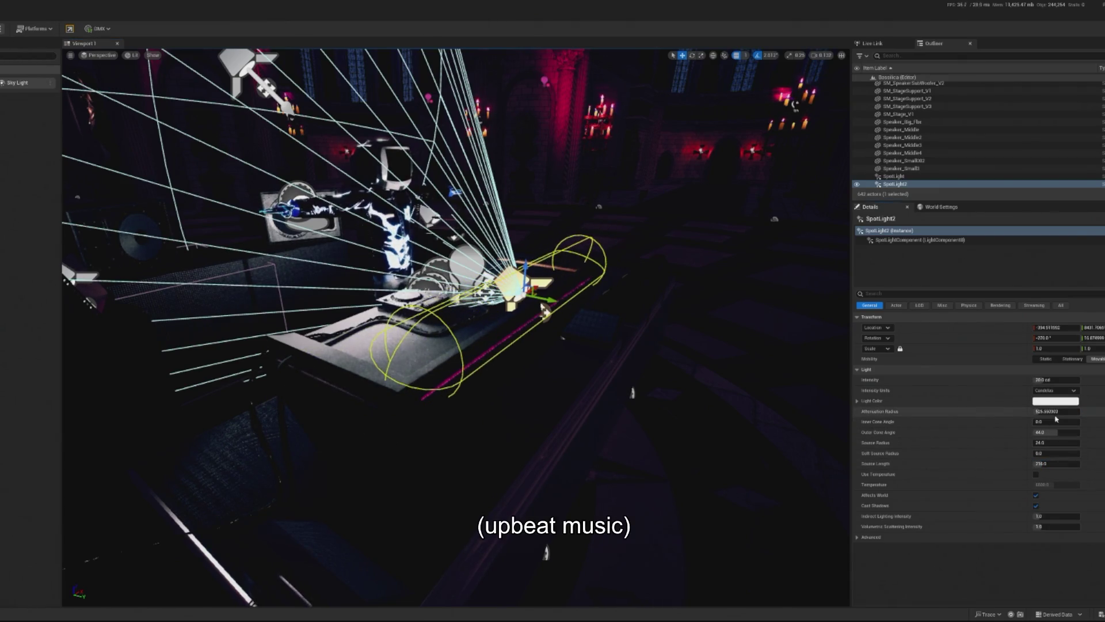
{"action": "mouse_move", "coordinate": [1055, 416]}
{"action": "left_mouse_down"}
{"action": "mouse_move", "coordinate": [1069, 417]}
{"action": "mouse_move", "coordinate": [1044, 417]}
{"action": "mouse_move", "coordinate": [1076, 416]}
{"action": "left_mouse_up"}
{"action": "scroll", "coordinate": [543, 312], "scroll_direction": "up", "scroll_amount": 8}
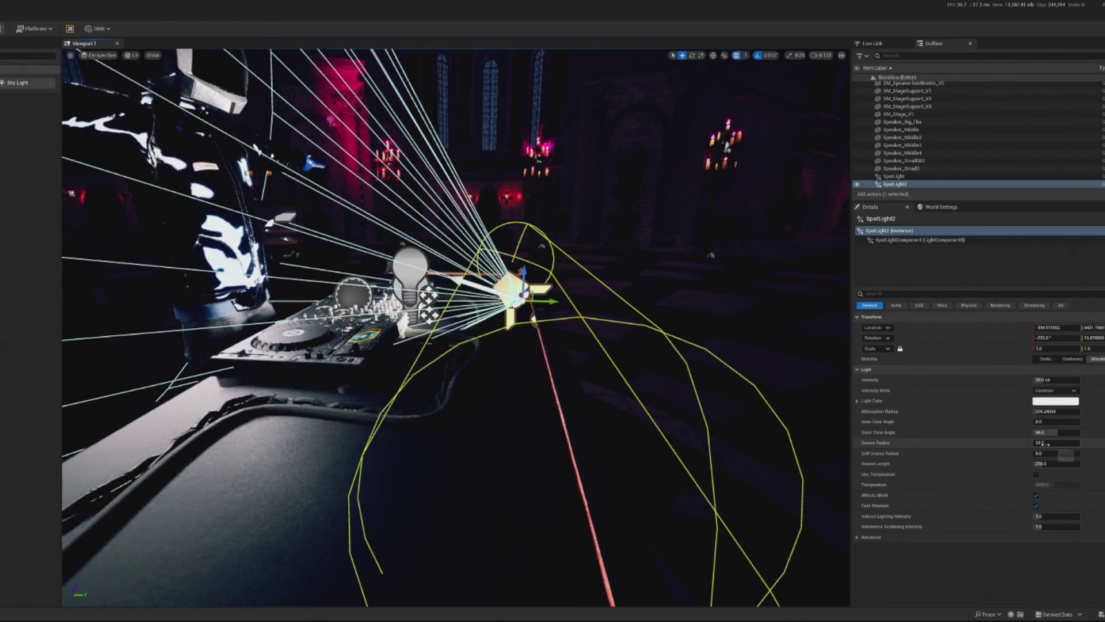
{"action": "left_click_drag", "start_coordinate": [1056, 442], "coordinate": [1036, 442]}
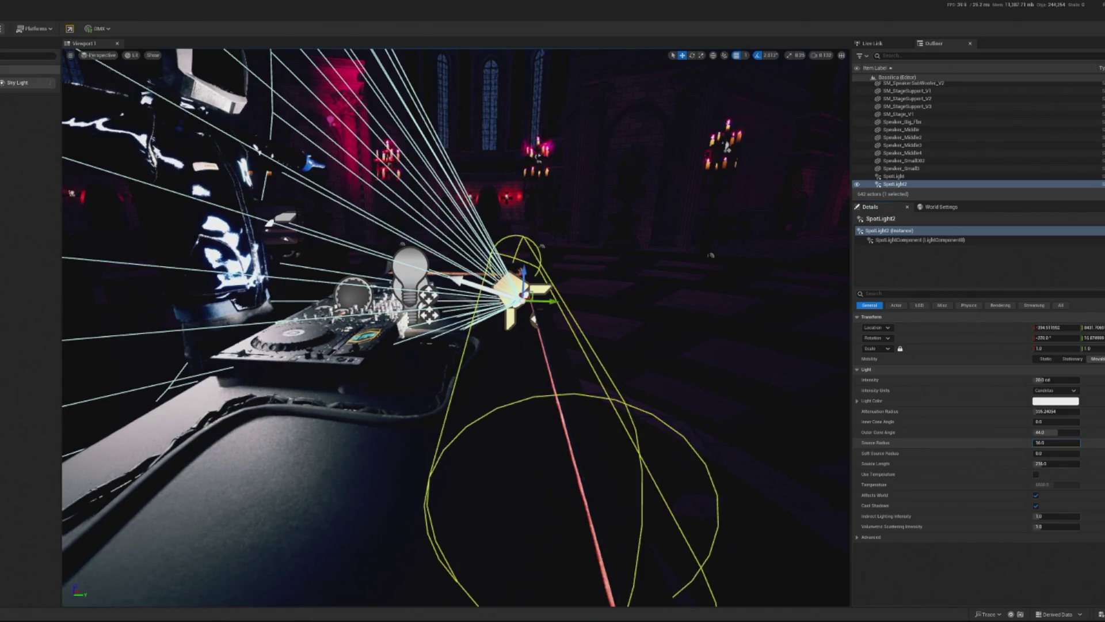
{"action": "left_click", "coordinate": [1056, 443]}
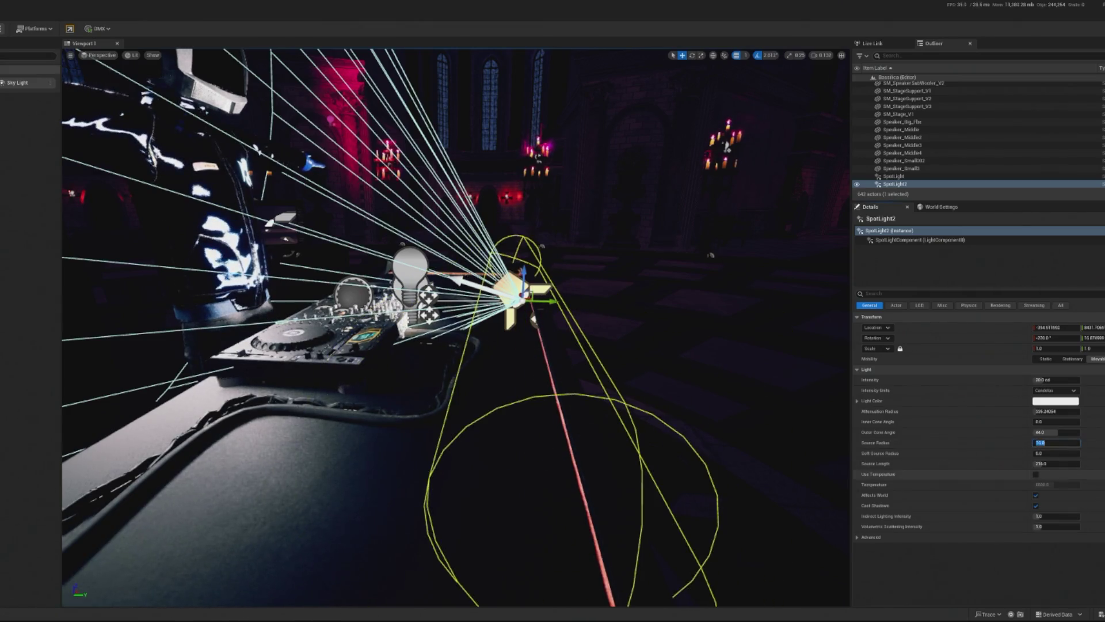
{"action": "type", "text": "15"}
{"action": "key", "text": "Return"}
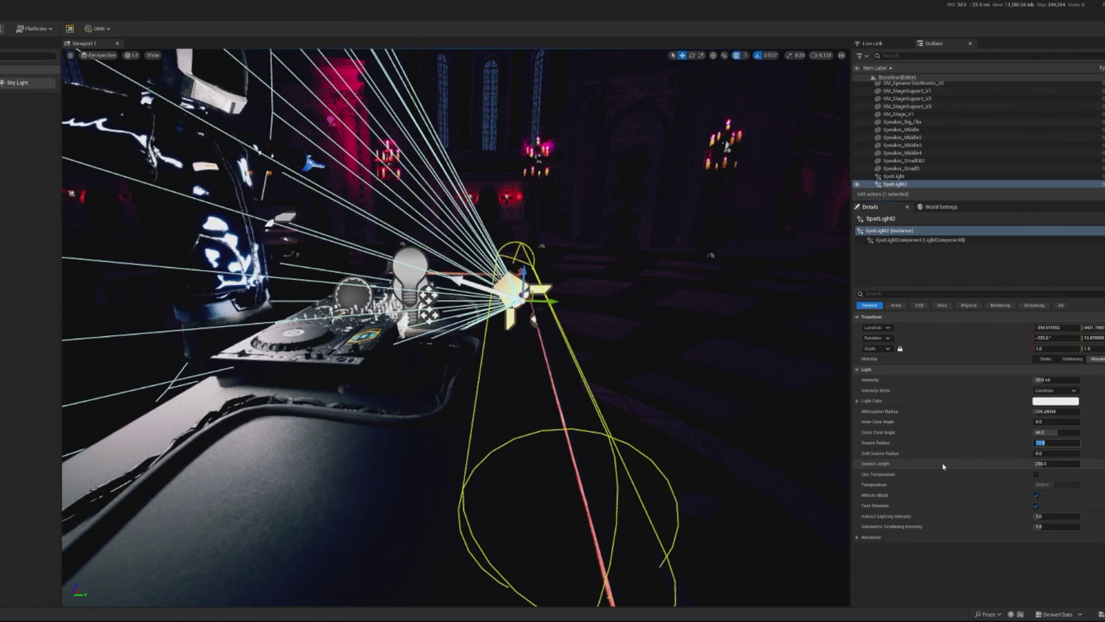
{"action": "type", "text": ".5"}
{"action": "key", "text": "Return"}
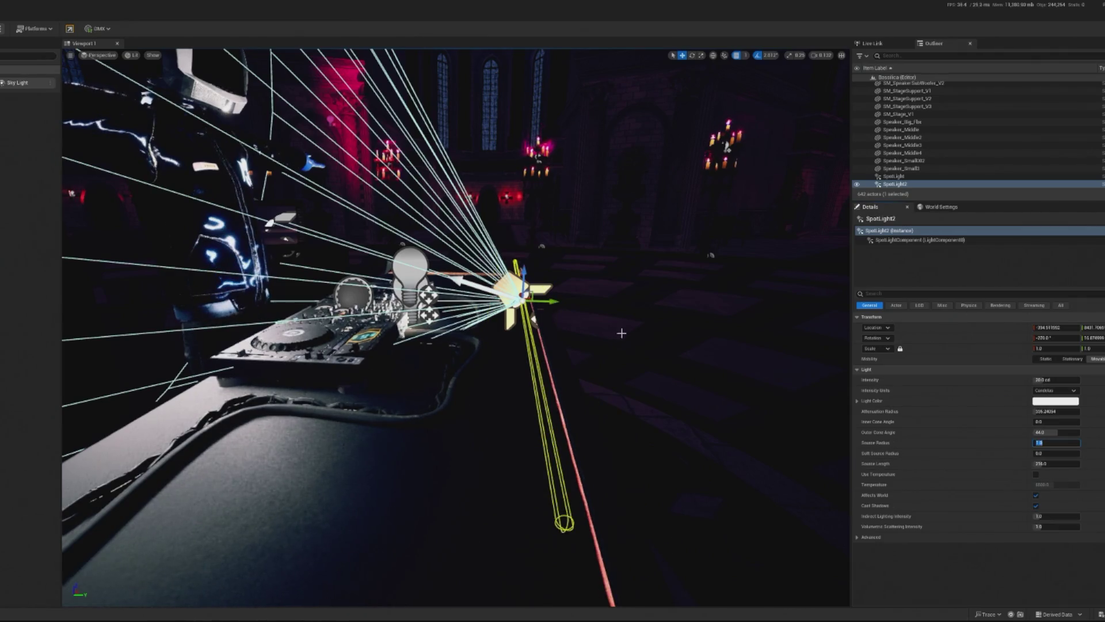
Reselect SpotLight2 from a side view of the DJ table, ready to rotate it.
{"action": "mouse_move", "coordinate": [540, 303]}
{"action": "left_mouse_down"}
{"action": "mouse_move", "coordinate": [592, 444]}
{"action": "mouse_move", "coordinate": [745, 490]}
{"action": "mouse_move", "coordinate": [531, 402]}
{"action": "mouse_move", "coordinate": [681, 59]}
{"action": "left_mouse_up"}
{"action": "left_click", "coordinate": [522, 424]}
{"action": "mouse_move", "coordinate": [633, 460]}
{"action": "left_mouse_down"}
{"action": "mouse_move", "coordinate": [576, 437]}
{"action": "mouse_move", "coordinate": [552, 374]}
{"action": "mouse_move", "coordinate": [630, 476]}
{"action": "mouse_move", "coordinate": [546, 341]}
{"action": "mouse_move", "coordinate": [546, 314]}
{"action": "left_mouse_up"}
{"action": "left_click", "coordinate": [552, 356]}
{"action": "key", "text": "e"}
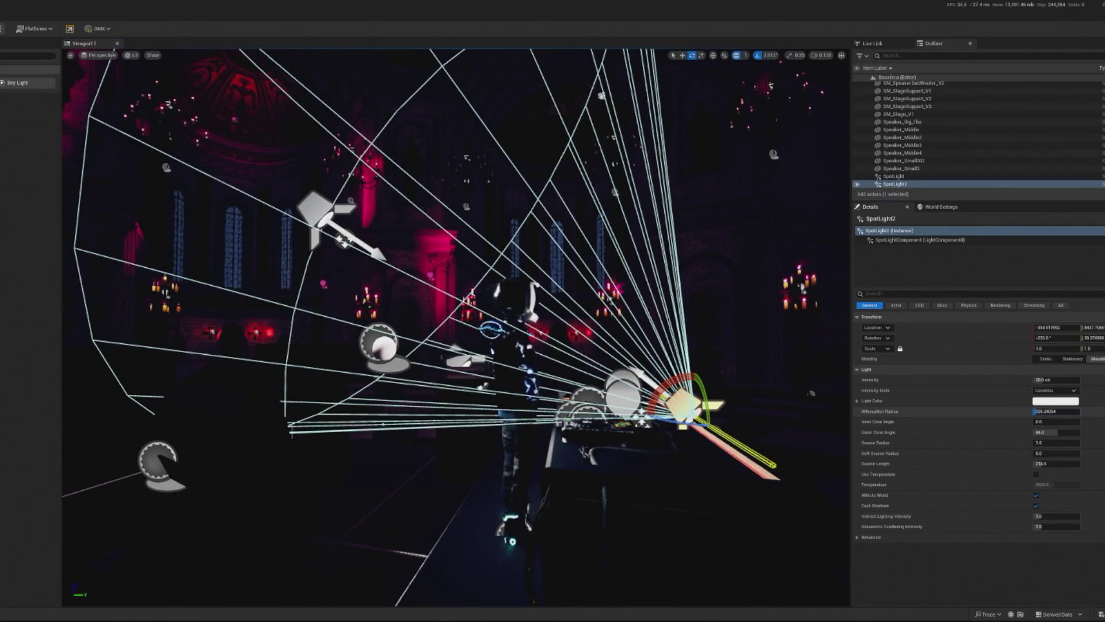
Set SpotLight2's Attenuation Radius to 0 and narrow its Outer Cone Angle to about 37.
{"action": "type", "text": "0"}
{"action": "key", "text": "Return"}
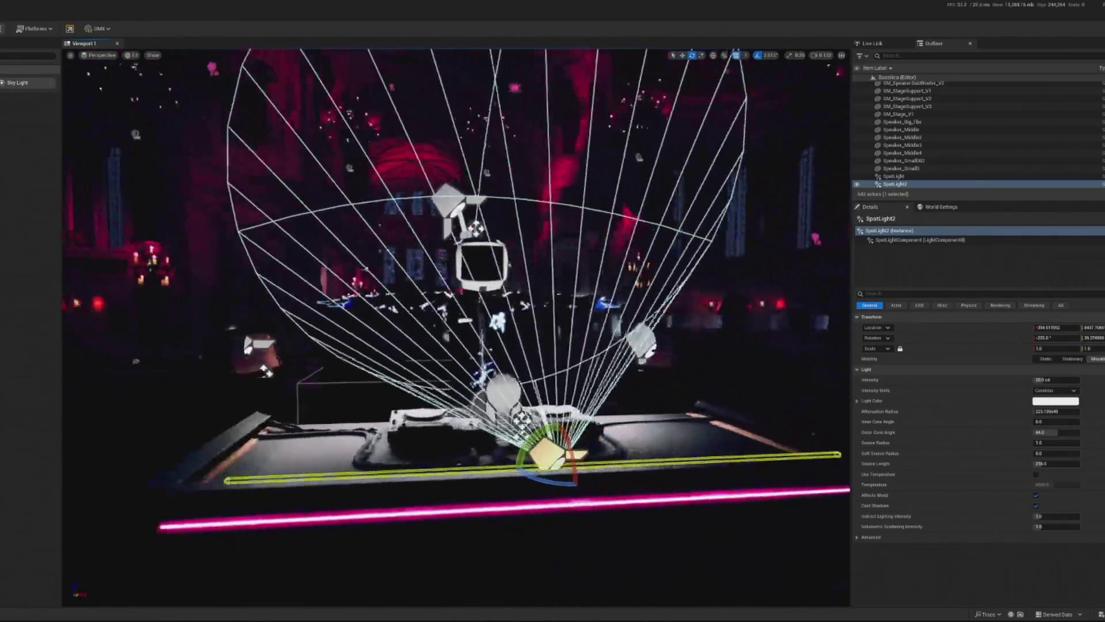
{"action": "left_click_drag", "start_coordinate": [1056, 432], "coordinate": [1045, 432]}
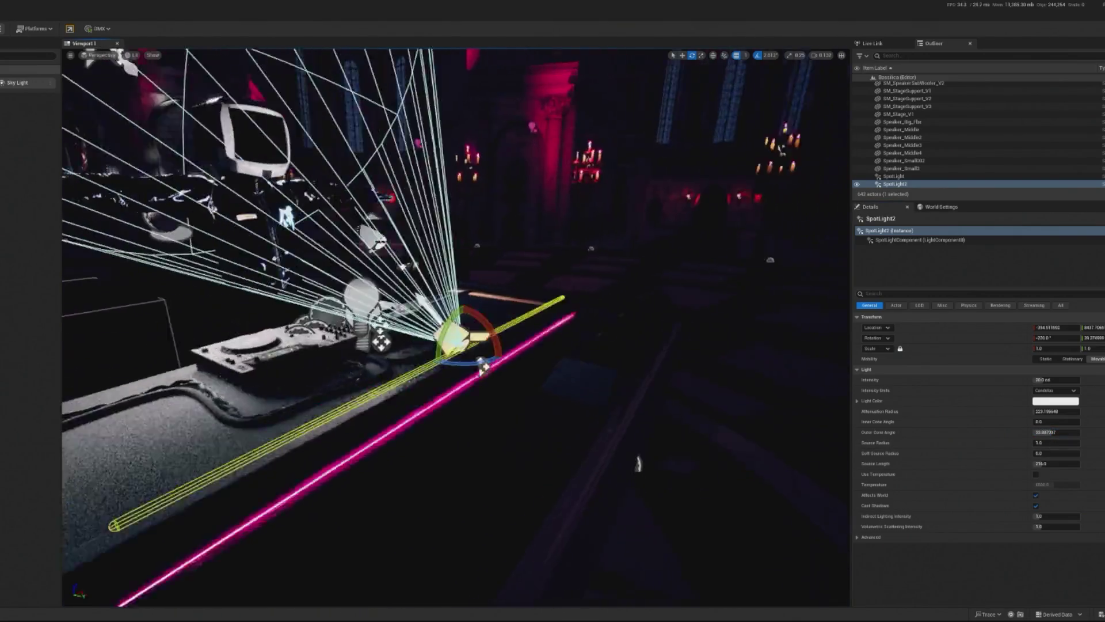
Select the obsidian coffin, orbit to a wider stage angle, and select the BP_XDJ2 deck.
{"action": "left_click", "coordinate": [418, 322]}
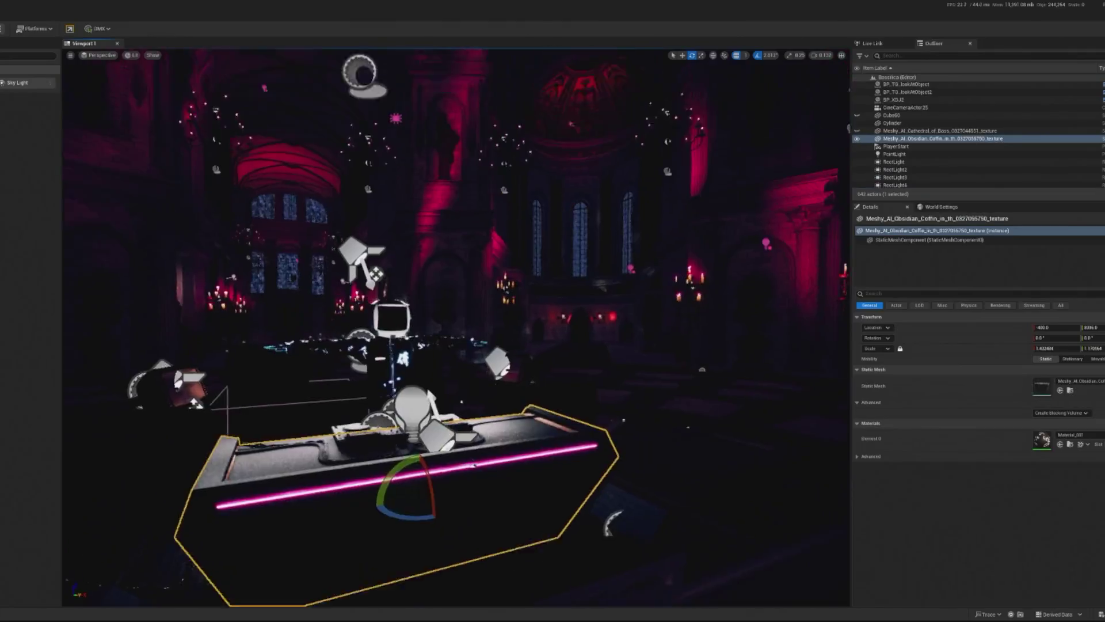
{"action": "left_click_drag", "start_coordinate": [460, 296], "coordinate": [518, 300], "text": "alt"}
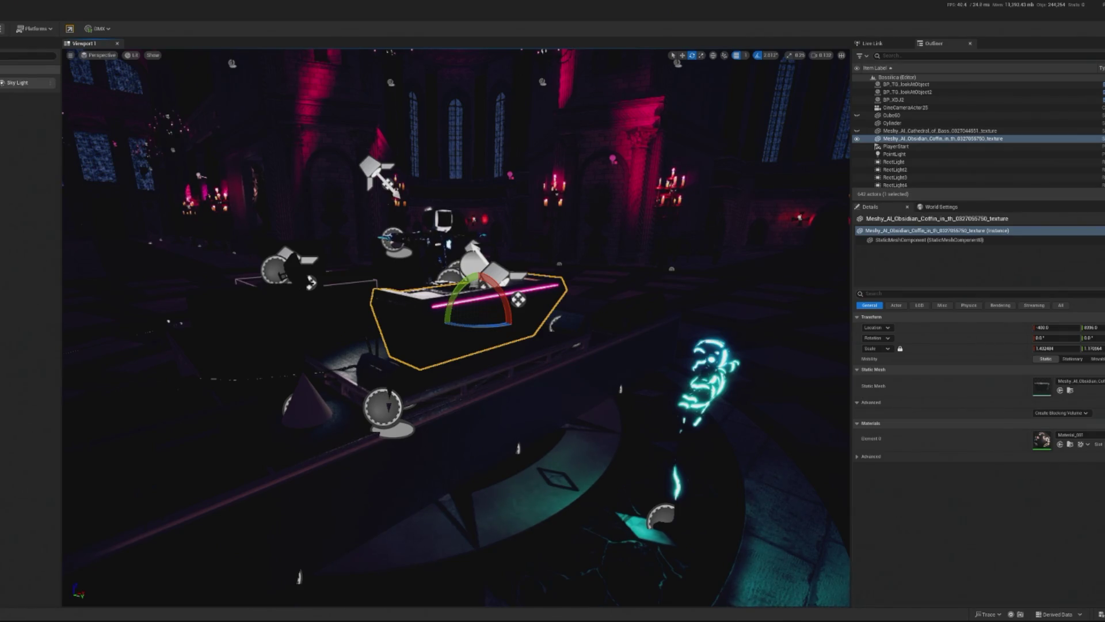
{"action": "left_click_drag", "start_coordinate": [647, 300], "coordinate": [676, 302], "text": "alt"}
{"action": "left_click", "coordinate": [397, 253]}
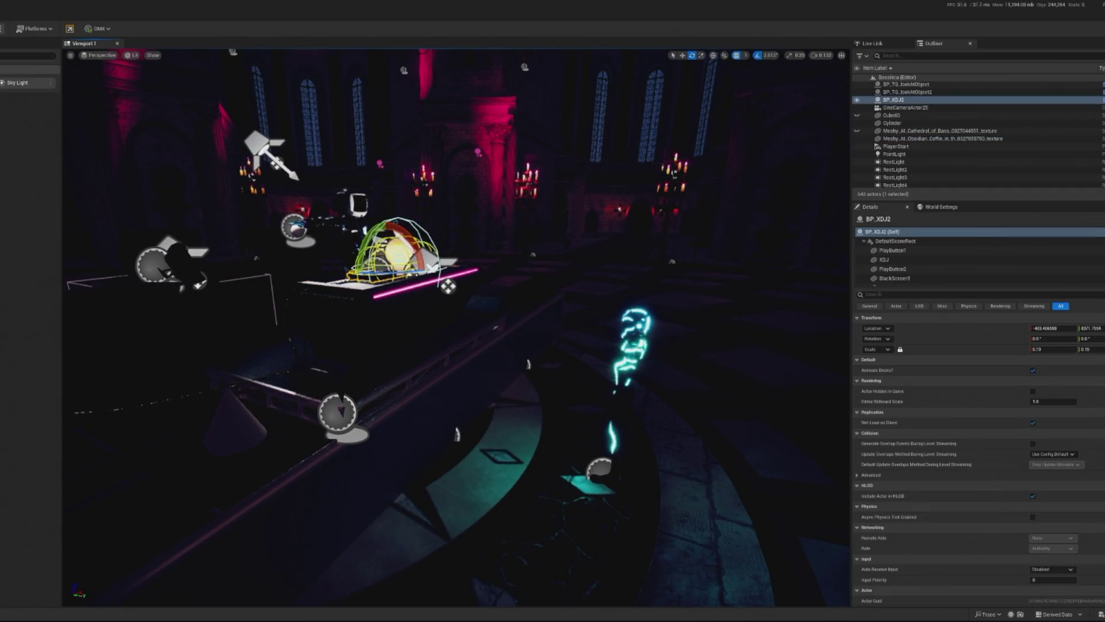
Move SpotLight3 right along the stage, widening its outer cone to ~50° and attenuation radius to ~1118.
{"action": "left_click", "coordinate": [461, 269]}
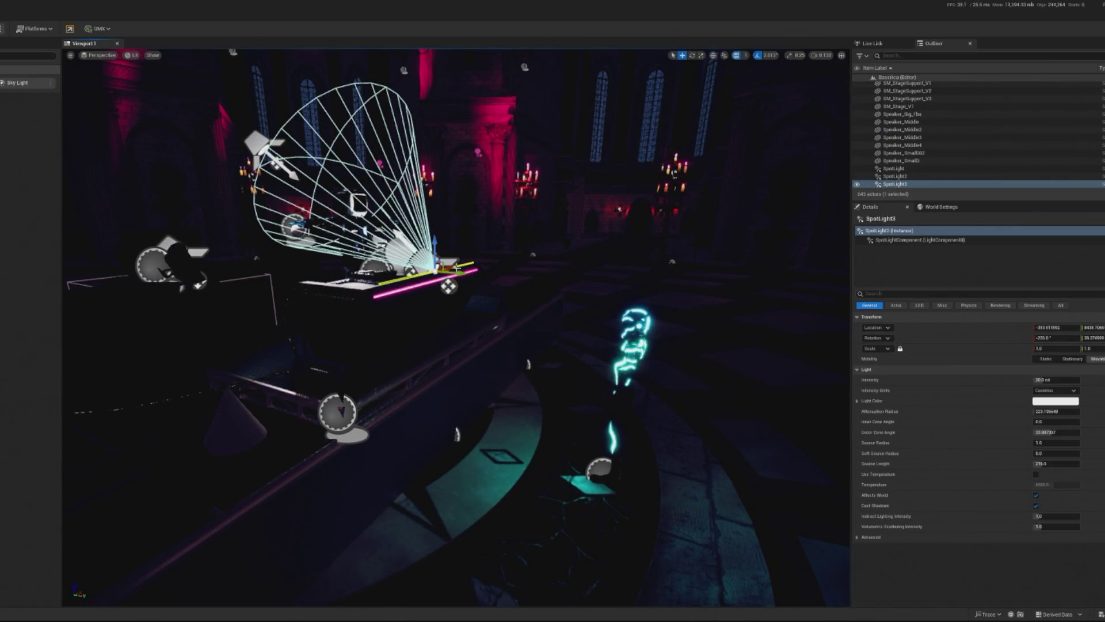
{"action": "mouse_move", "coordinate": [436, 237]}
{"action": "left_mouse_down"}
{"action": "mouse_move", "coordinate": [489, 237]}
{"action": "mouse_move", "coordinate": [521, 291]}
{"action": "left_mouse_up"}
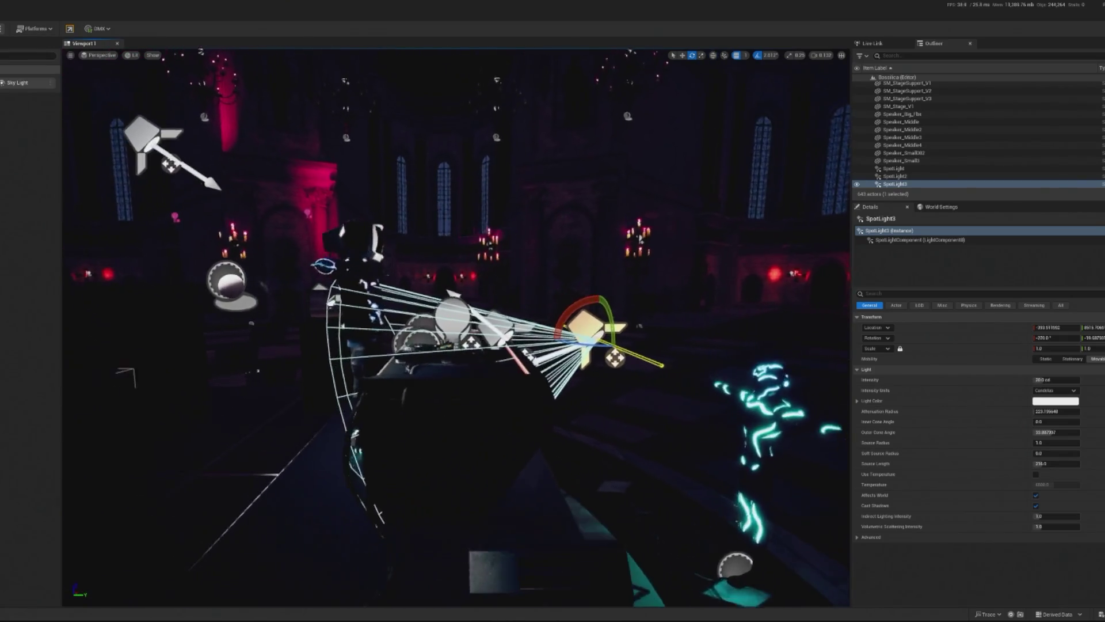
{"action": "left_click", "coordinate": [461, 403]}
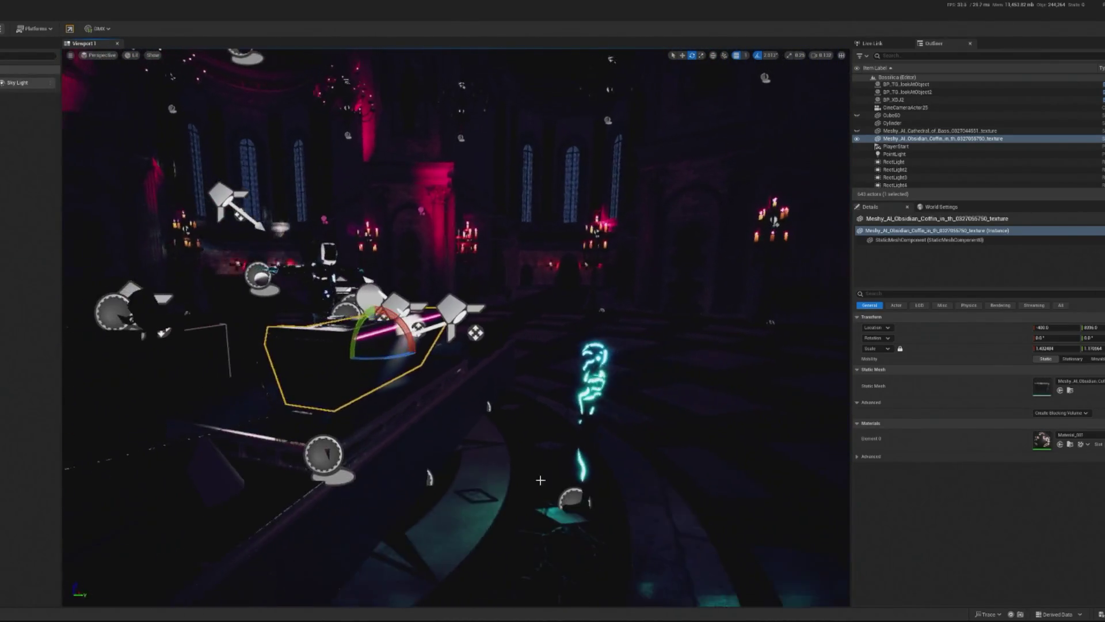
{"action": "left_click", "coordinate": [486, 310]}
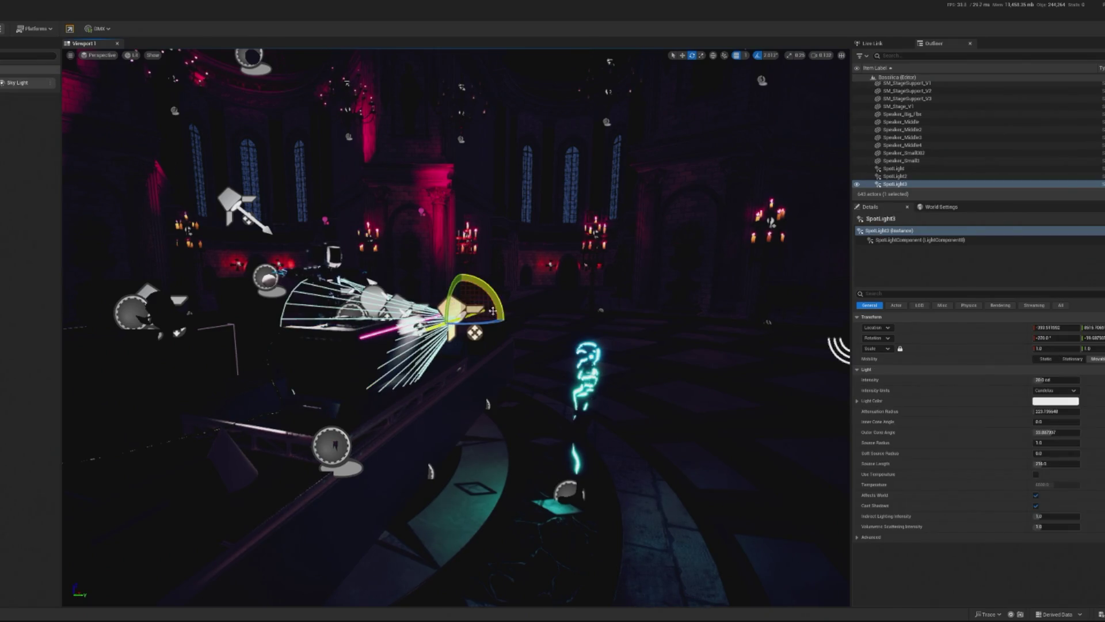
{"action": "mouse_move", "coordinate": [480, 312]}
{"action": "left_mouse_down"}
{"action": "mouse_move", "coordinate": [501, 298]}
{"action": "mouse_move", "coordinate": [473, 322]}
{"action": "mouse_move", "coordinate": [476, 343]}
{"action": "mouse_move", "coordinate": [498, 327]}
{"action": "left_mouse_up"}
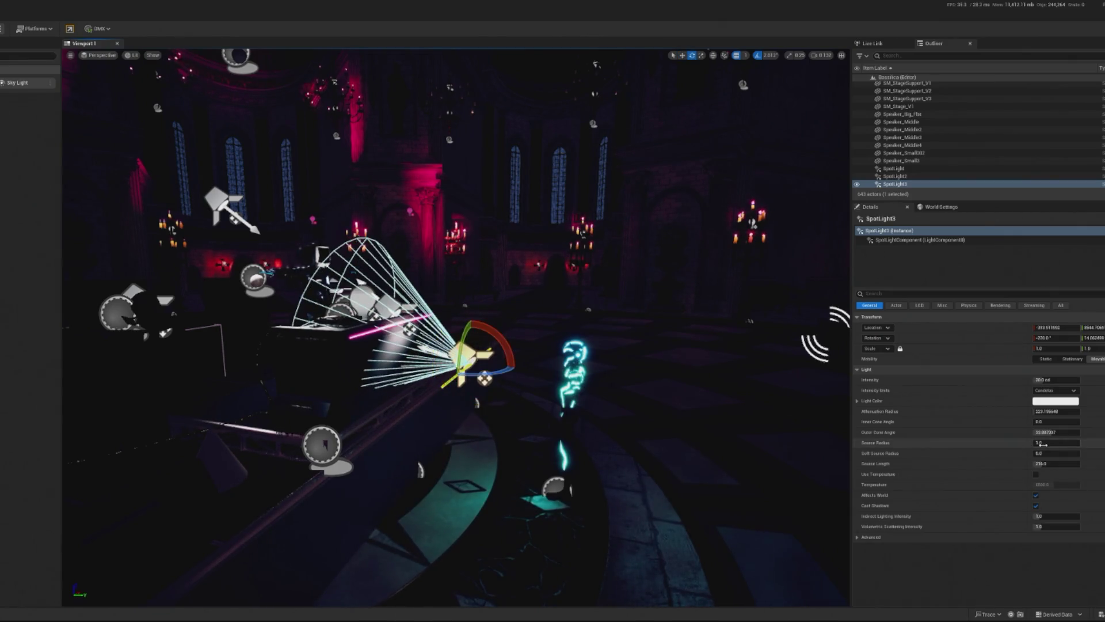
{"action": "mouse_move", "coordinate": [1033, 432]}
{"action": "left_mouse_down"}
{"action": "mouse_move", "coordinate": [1061, 432]}
{"action": "mouse_move", "coordinate": [1046, 432]}
{"action": "left_mouse_up"}
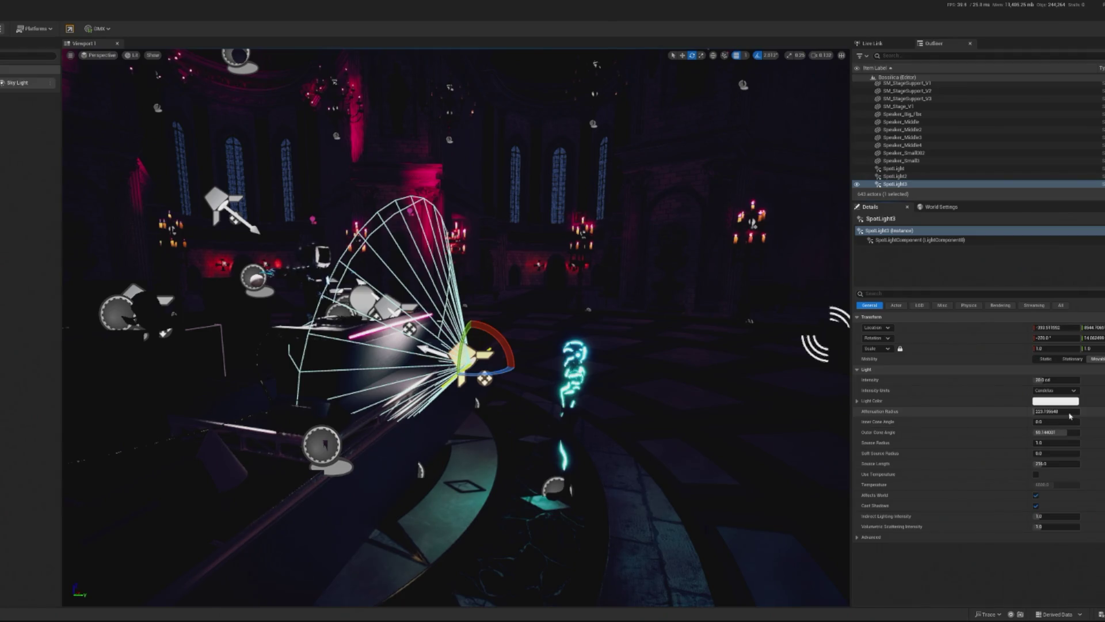
{"action": "left_click_drag", "start_coordinate": [1051, 411], "coordinate": [1082, 411]}
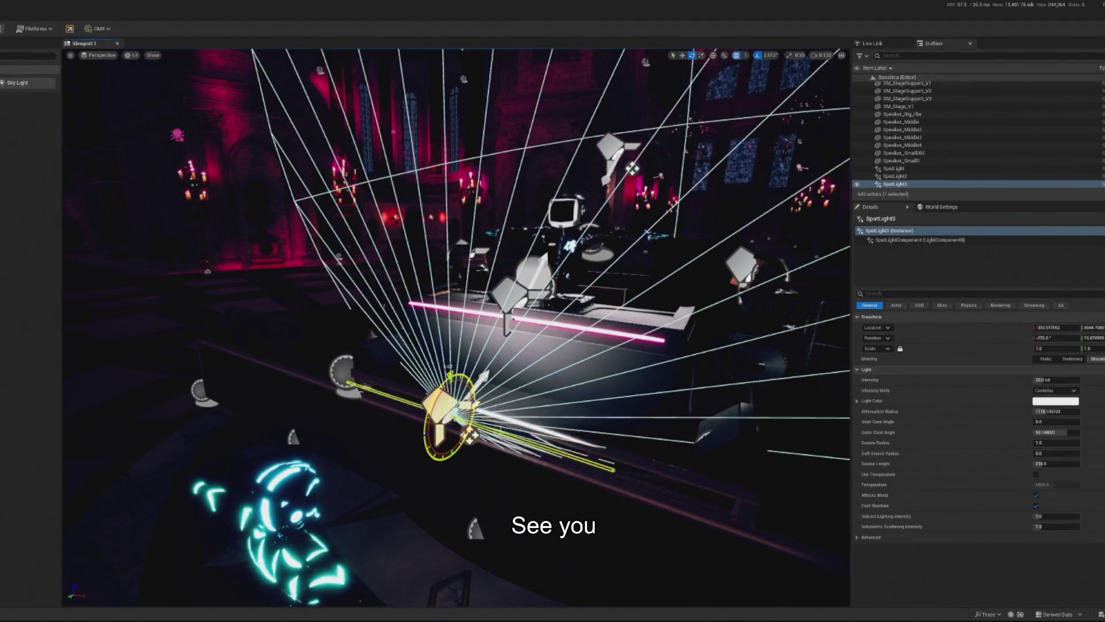
Swing SpotLight3's beam right, cut its attenuation radius to about 260, and duplicate it as SpotLight4 moved right.
{"action": "key", "text": "w"}
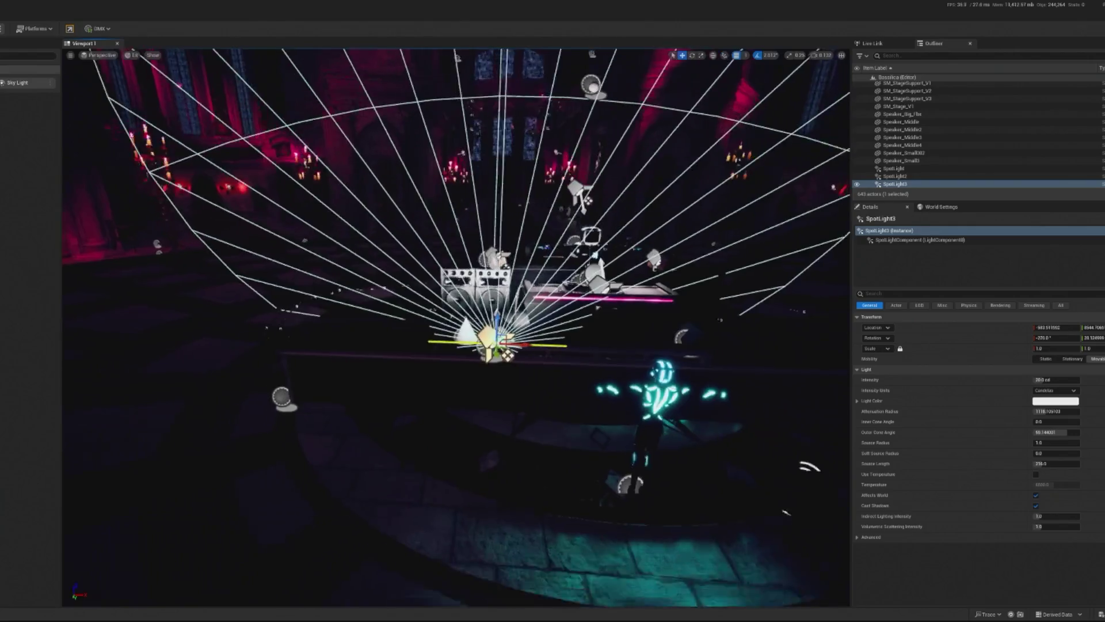
{"action": "key", "text": "e"}
{"action": "left_click_drag", "start_coordinate": [428, 394], "coordinate": [458, 394]}
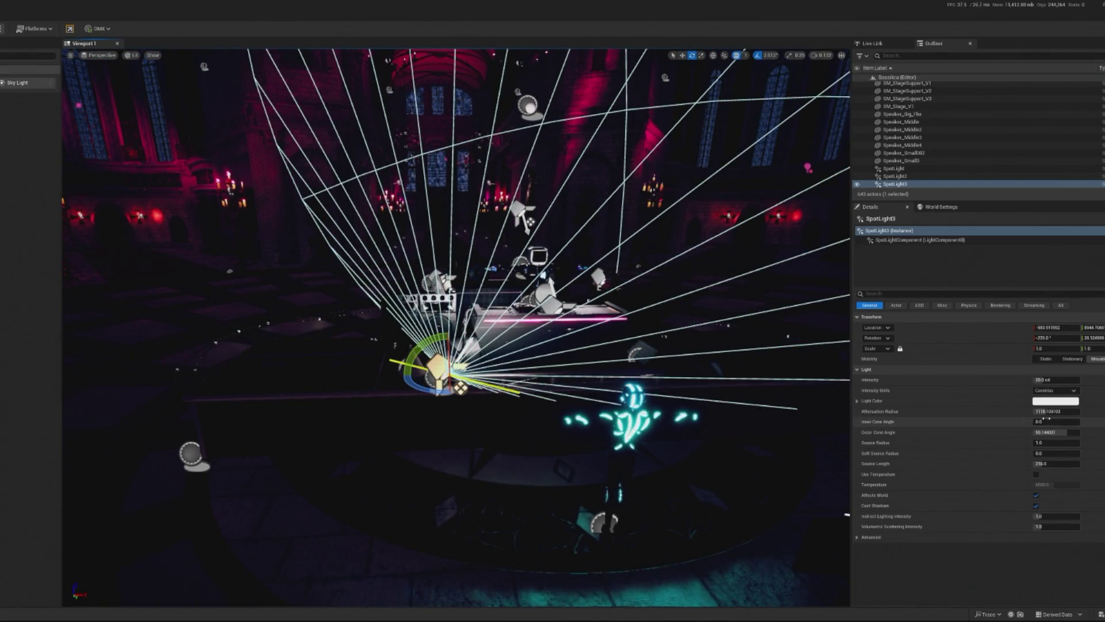
{"action": "left_click_drag", "start_coordinate": [1056, 411], "coordinate": [1001, 411]}
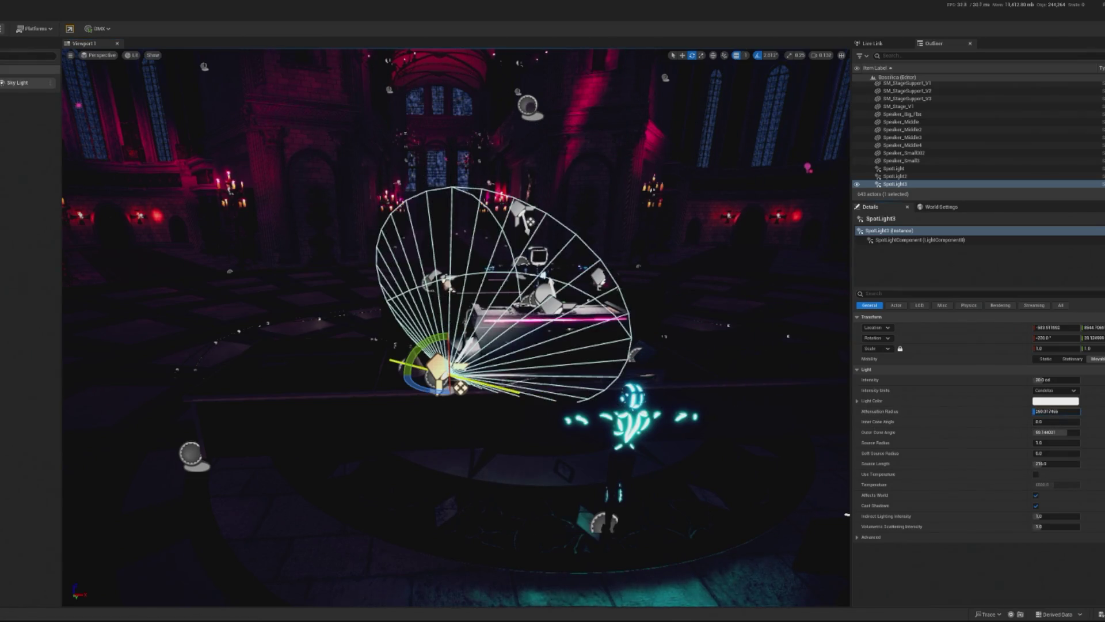
{"action": "key", "text": "ctrl+d"}
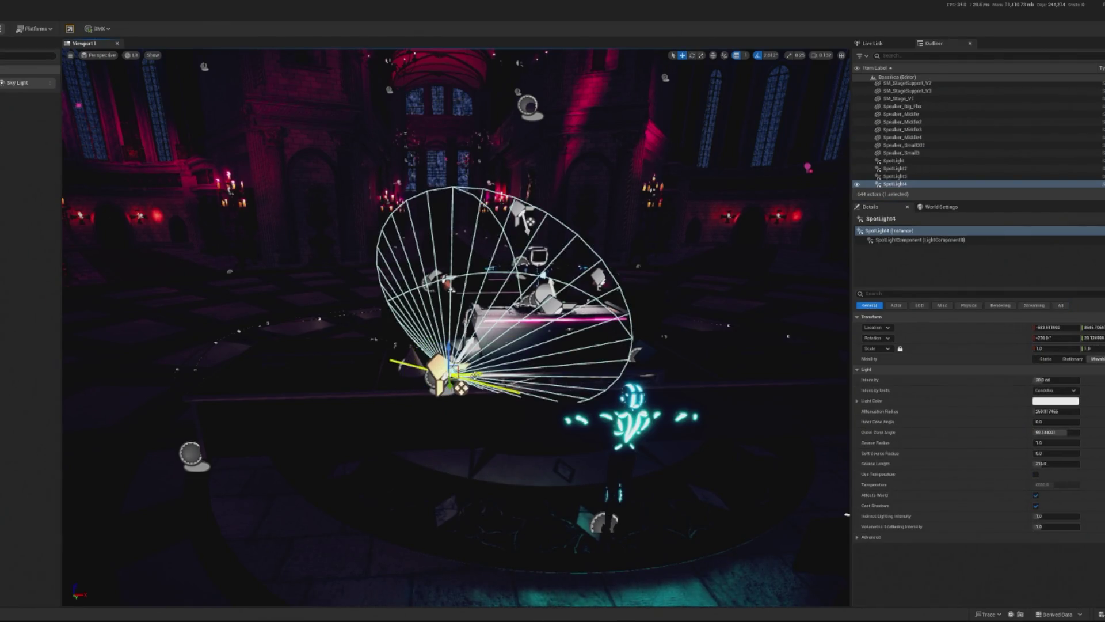
{"action": "left_click_drag", "start_coordinate": [472, 383], "coordinate": [666, 381]}
Swing SpotLight4's cone open to the left and nudge it further right along the stage.
{"action": "left_click_drag", "start_coordinate": [610, 345], "coordinate": [552, 380]}
{"action": "scroll", "coordinate": [454, 328], "scroll_direction": "up", "scroll_amount": 5}
{"action": "scroll", "coordinate": [455, 328], "scroll_direction": "up", "scroll_amount": 5}
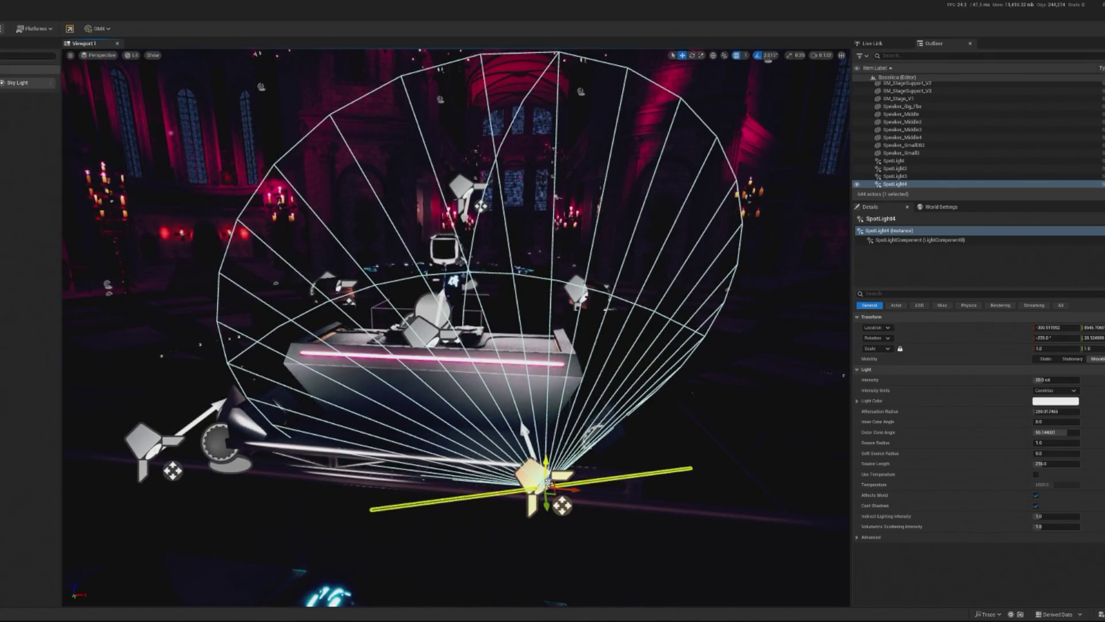
{"action": "left_click_drag", "start_coordinate": [567, 489], "coordinate": [650, 483]}
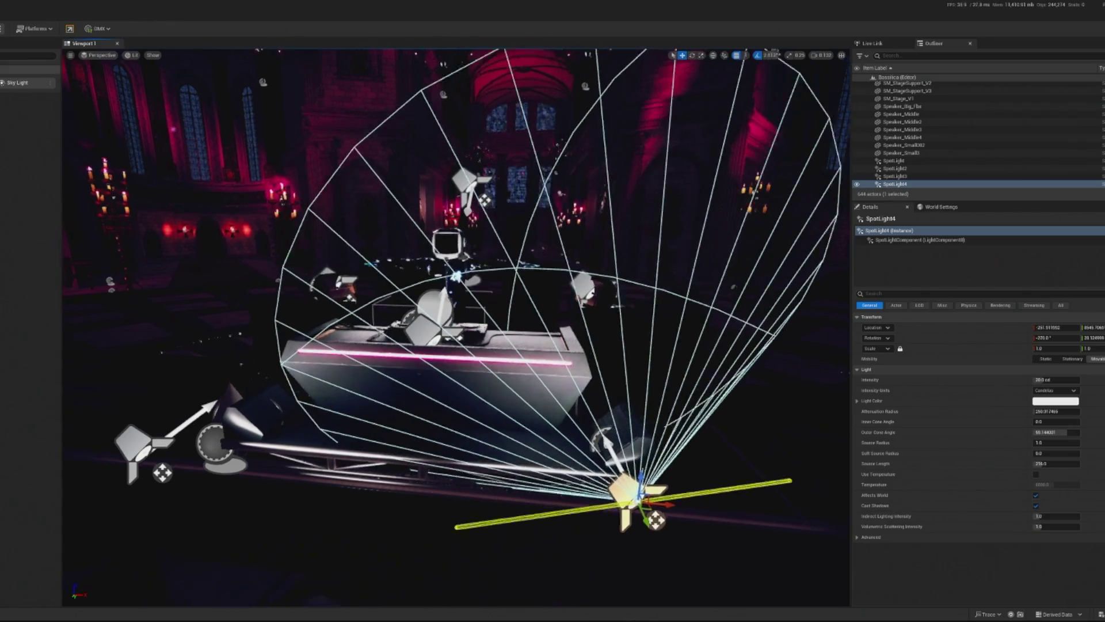
{"action": "scroll", "coordinate": [455, 328], "scroll_direction": "up", "scroll_amount": 3}
{"action": "scroll", "coordinate": [455, 328], "scroll_direction": "down", "scroll_amount": 8}
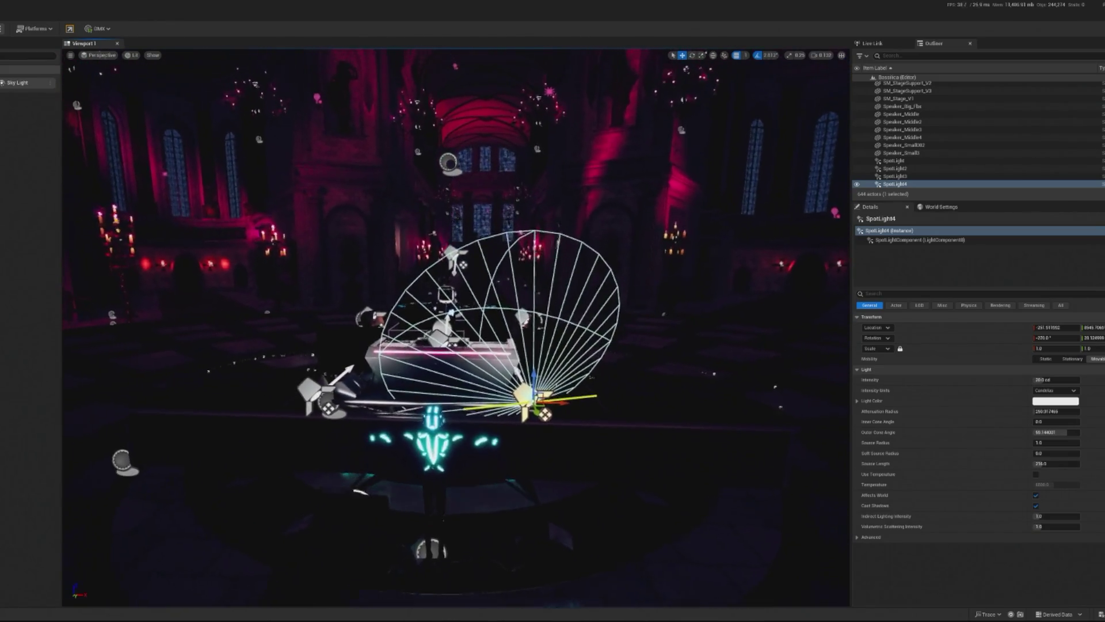
{"action": "left_click_drag", "start_coordinate": [460, 403], "coordinate": [492, 403]}
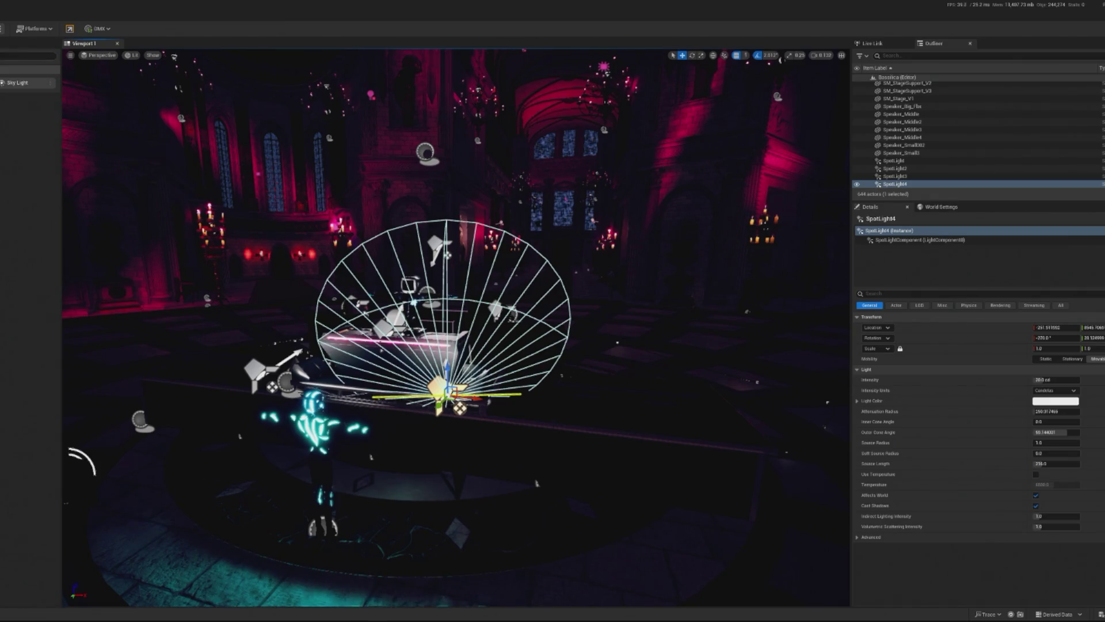
{"action": "mouse_move", "coordinate": [252, 268]}
{"action": "left_mouse_down"}
{"action": "mouse_move", "coordinate": [259, 248]}
{"action": "mouse_move", "coordinate": [241, 274]}
{"action": "left_mouse_up"}
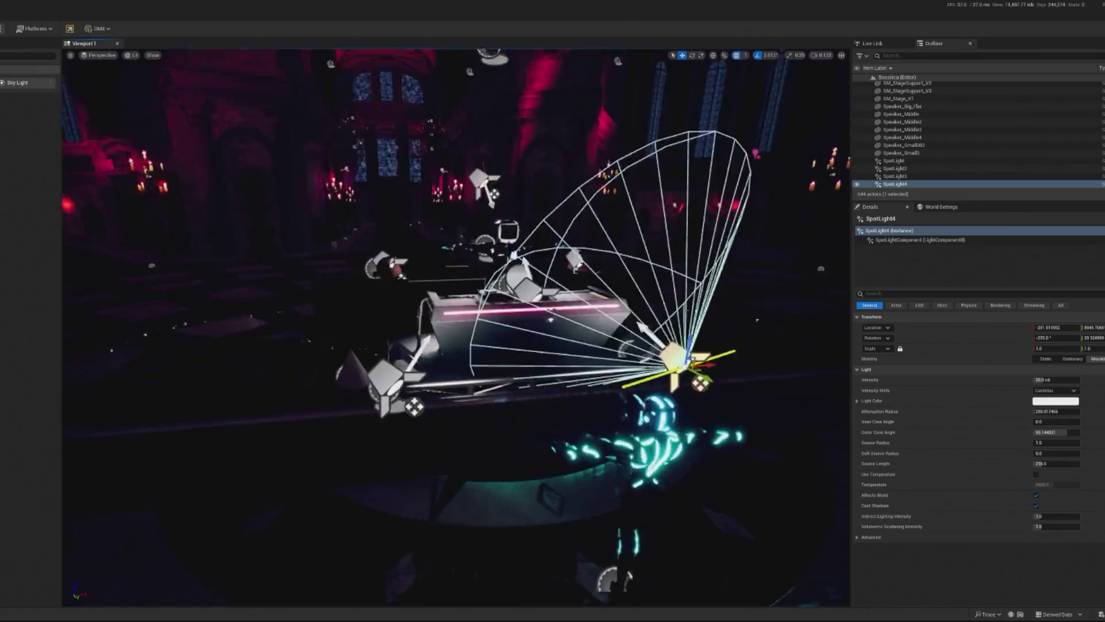
Reposition SpotLight3 along X, settling it at about -812.
{"action": "left_click", "coordinate": [591, 346]}
{"action": "left_click", "coordinate": [446, 392]}
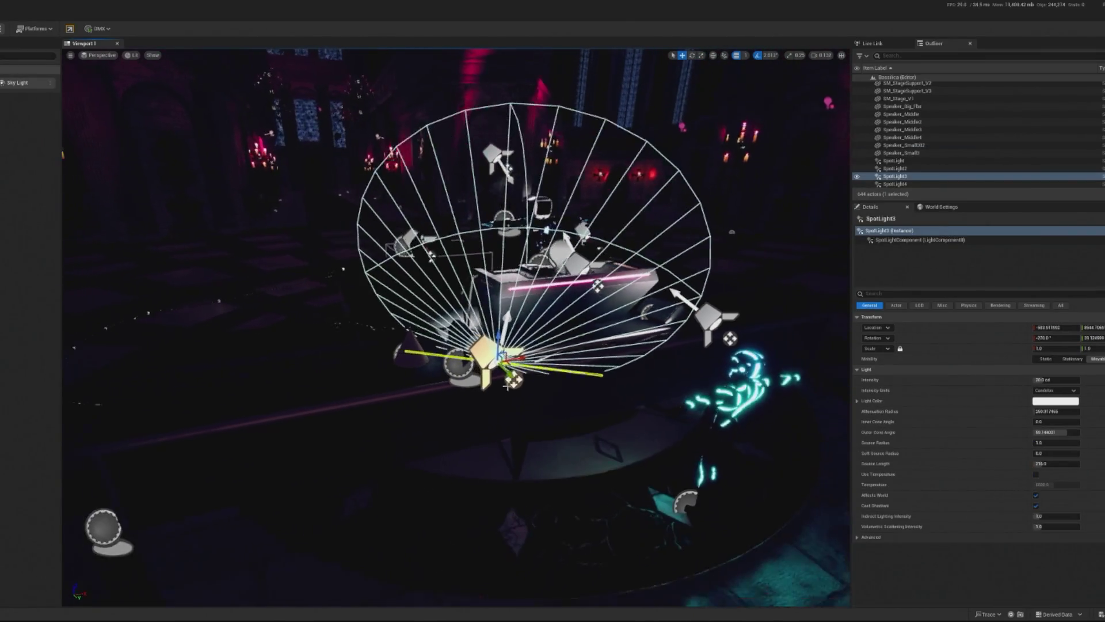
{"action": "left_click_drag", "start_coordinate": [506, 386], "coordinate": [512, 383]}
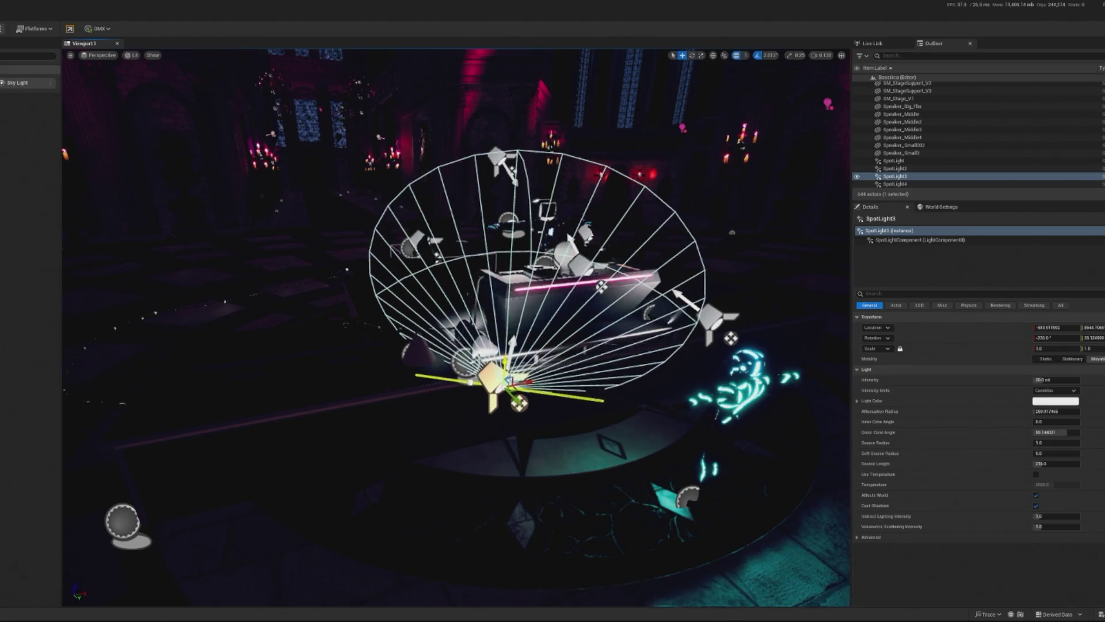
{"action": "mouse_move", "coordinate": [573, 369]}
{"action": "left_mouse_down"}
{"action": "mouse_move", "coordinate": [458, 390]}
{"action": "mouse_move", "coordinate": [455, 368]}
{"action": "mouse_move", "coordinate": [267, 307]}
{"action": "mouse_move", "coordinate": [295, 323]}
{"action": "mouse_move", "coordinate": [253, 324]}
{"action": "left_mouse_up"}
{"action": "mouse_move", "coordinate": [511, 411]}
{"action": "left_mouse_down"}
{"action": "mouse_move", "coordinate": [375, 398]}
{"action": "mouse_move", "coordinate": [242, 408]}
{"action": "left_mouse_up"}
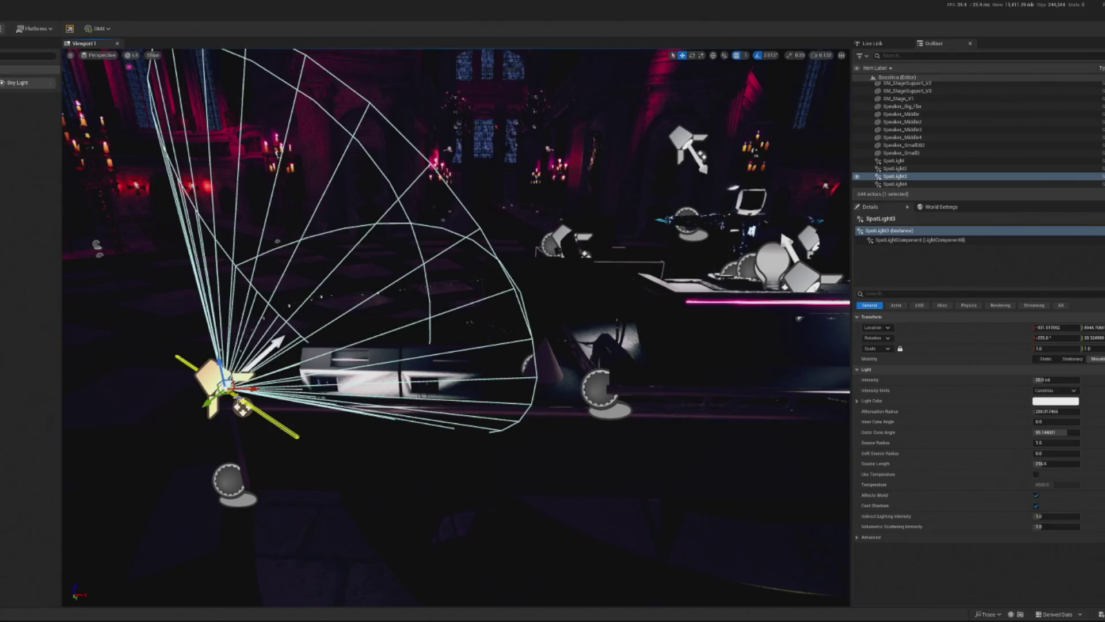
{"action": "left_click_drag", "start_coordinate": [253, 323], "coordinate": [268, 323]}
{"action": "mouse_move", "coordinate": [227, 411]}
{"action": "left_mouse_down"}
{"action": "mouse_move", "coordinate": [376, 411]}
{"action": "mouse_move", "coordinate": [461, 348]}
{"action": "mouse_move", "coordinate": [440, 348]}
{"action": "mouse_move", "coordinate": [469, 345]}
{"action": "left_mouse_up"}
Confirm SpotLight3's new attenuation radius and delete the old SpotLight4.
{"action": "key", "text": "e"}
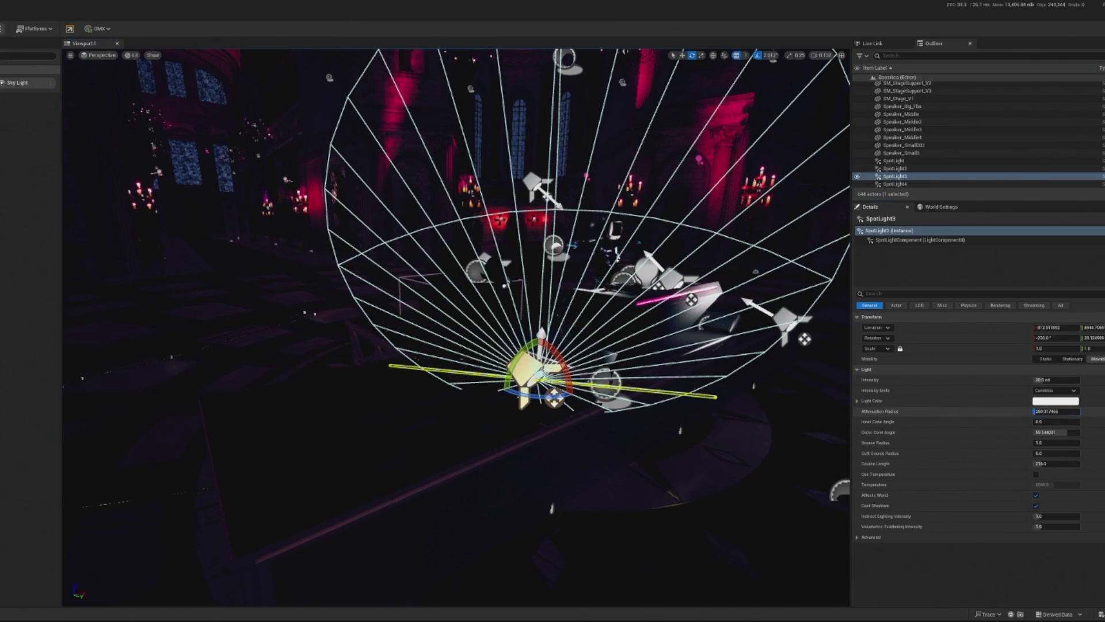
{"action": "key", "text": "Return"}
{"action": "scroll", "coordinate": [456, 327], "scroll_direction": "up", "scroll_amount": 5}
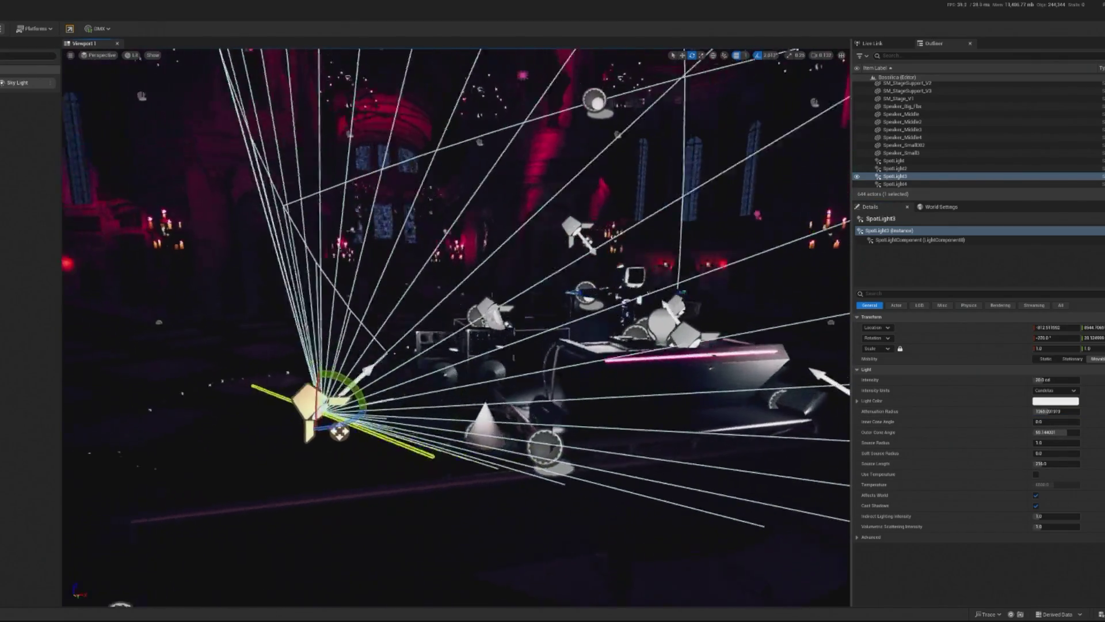
{"action": "scroll", "coordinate": [456, 327], "scroll_direction": "down", "scroll_amount": 5}
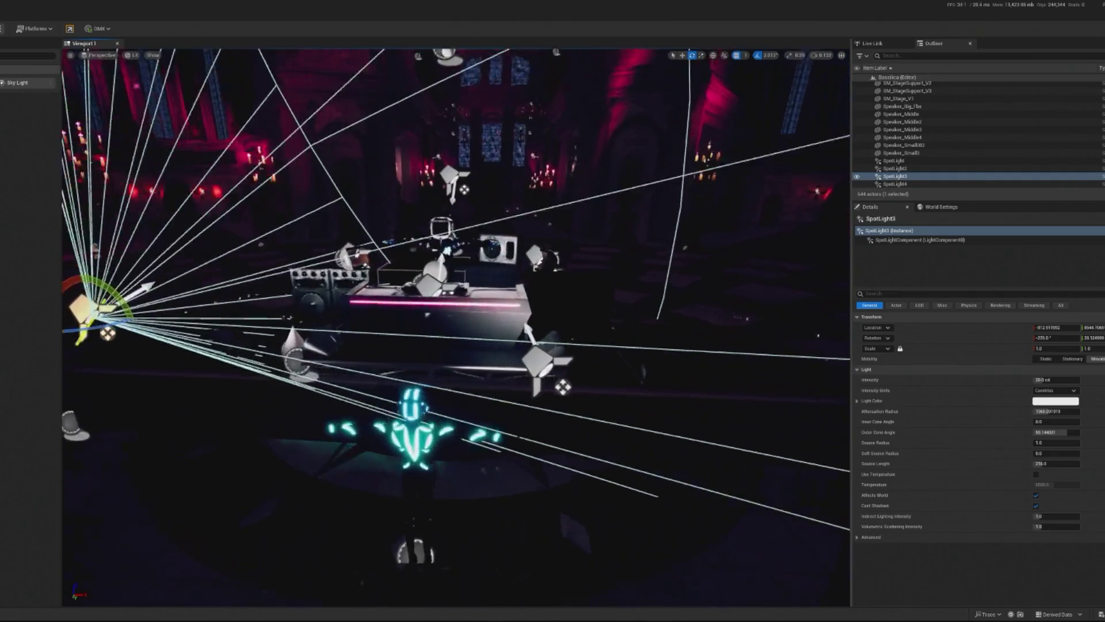
{"action": "left_click", "coordinate": [529, 390]}
{"action": "left_click", "coordinate": [552, 373]}
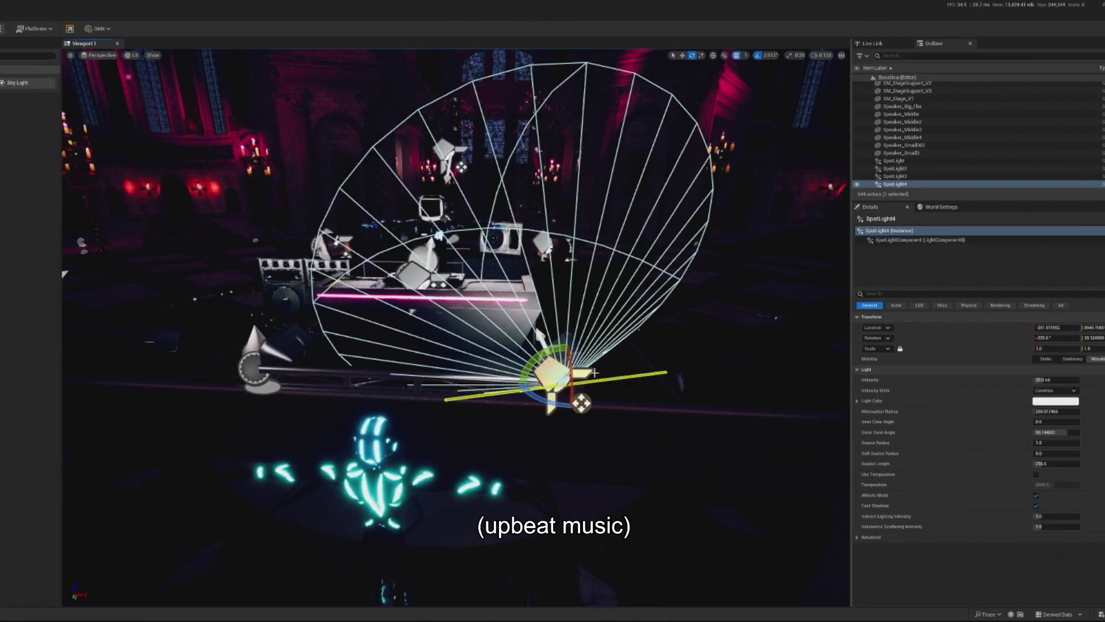
{"action": "key", "text": "Delete"}
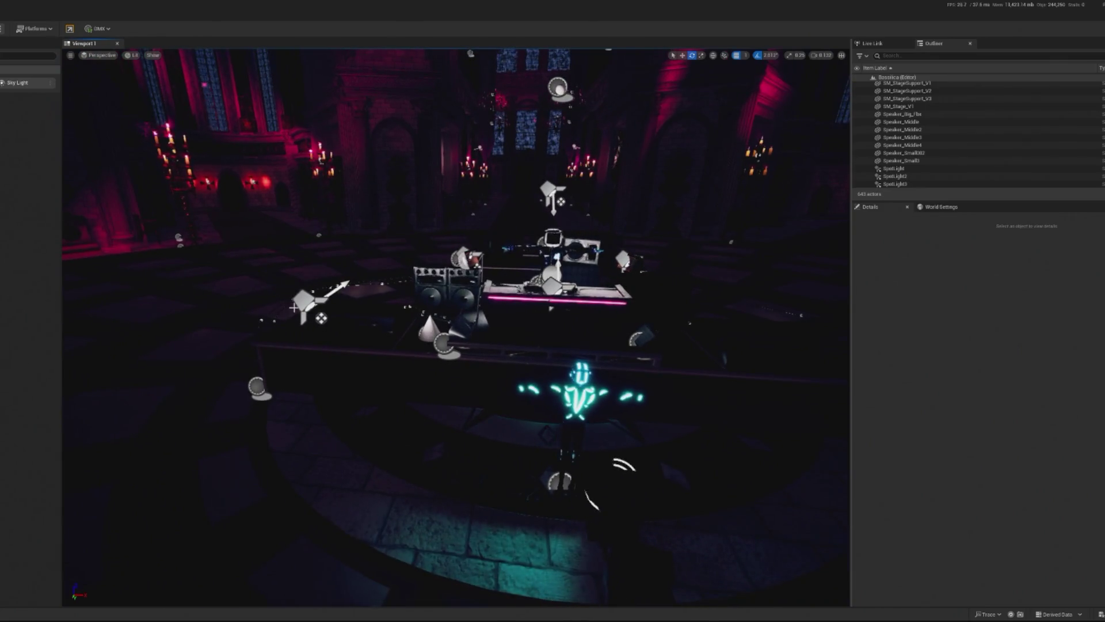
Rotate SpotLight3's beams around by about 14°.
{"action": "left_click", "coordinate": [300, 305]}
{"action": "key", "text": "w"}
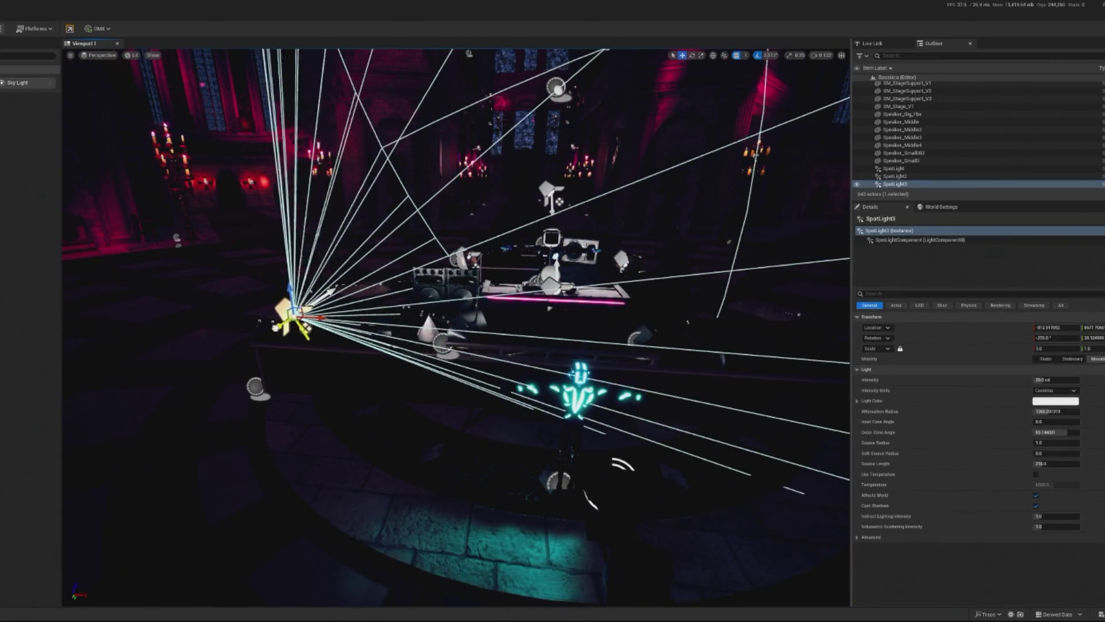
{"action": "scroll", "coordinate": [455, 328], "scroll_direction": "up", "scroll_amount": 5}
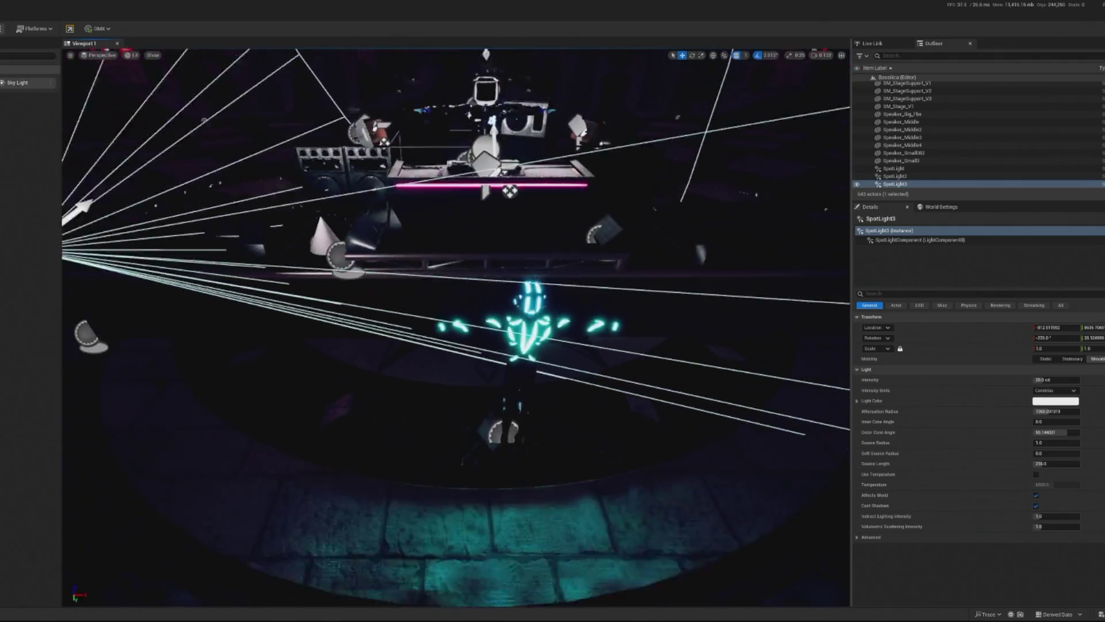
{"action": "scroll", "coordinate": [455, 328], "scroll_direction": "down", "scroll_amount": 5}
{"action": "key", "text": "e"}
{"action": "left_click_drag", "start_coordinate": [262, 279], "coordinate": [309, 283]}
{"action": "scroll", "coordinate": [400, 260], "scroll_direction": "up", "scroll_amount": 5}
{"action": "scroll", "coordinate": [400, 261], "scroll_direction": "down", "scroll_amount": 5}
{"action": "key", "text": "w"}
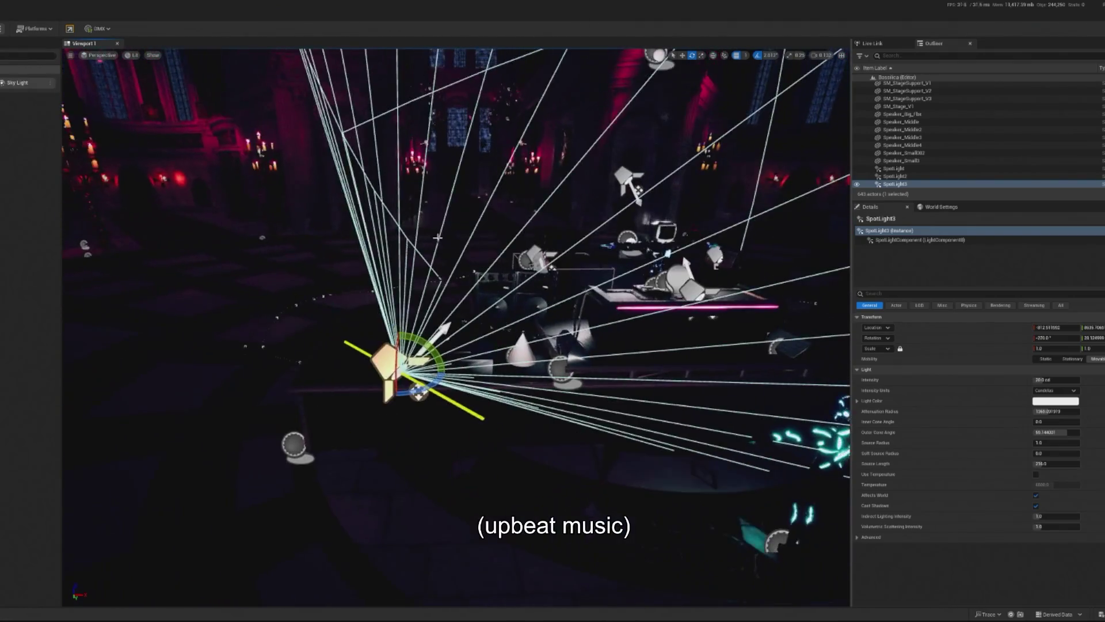
Alt-drag a copy of SpotLight3 as a new SpotLight4 and slide it further right along X.
{"action": "left_click_drag", "start_coordinate": [423, 343], "coordinate": [806, 325], "text": "alt"}
{"action": "scroll", "coordinate": [423, 343], "scroll_direction": "down", "scroll_amount": 3}
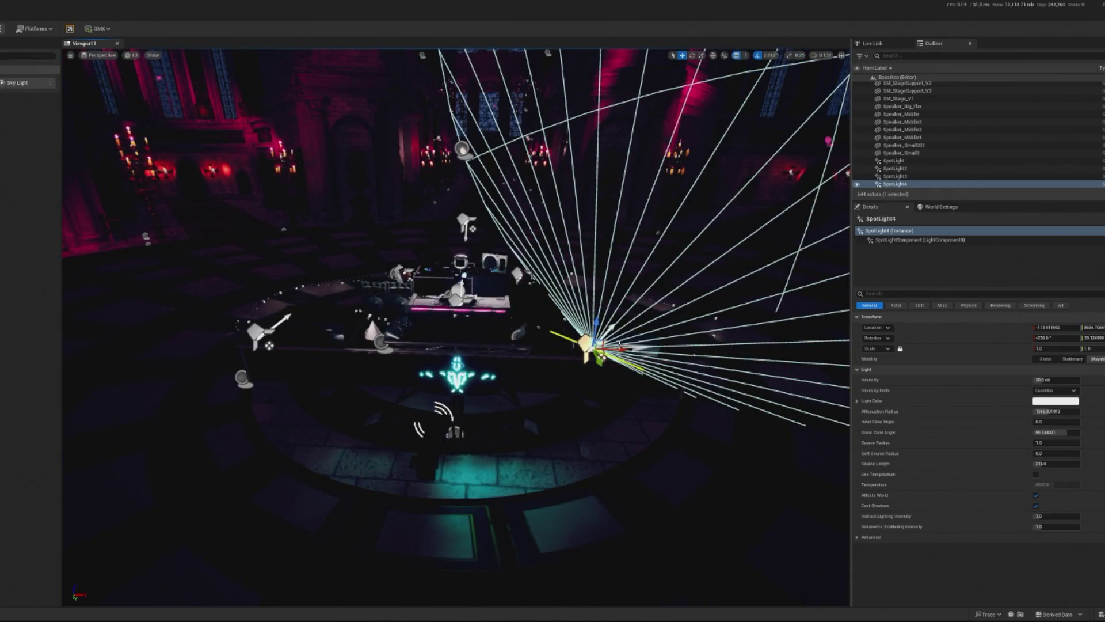
{"action": "mouse_move", "coordinate": [622, 349]}
{"action": "left_mouse_down"}
{"action": "mouse_move", "coordinate": [653, 350]}
{"action": "mouse_move", "coordinate": [633, 362]}
{"action": "mouse_move", "coordinate": [726, 349]}
{"action": "mouse_move", "coordinate": [682, 352]}
{"action": "left_mouse_up"}
{"action": "key", "text": "w"}
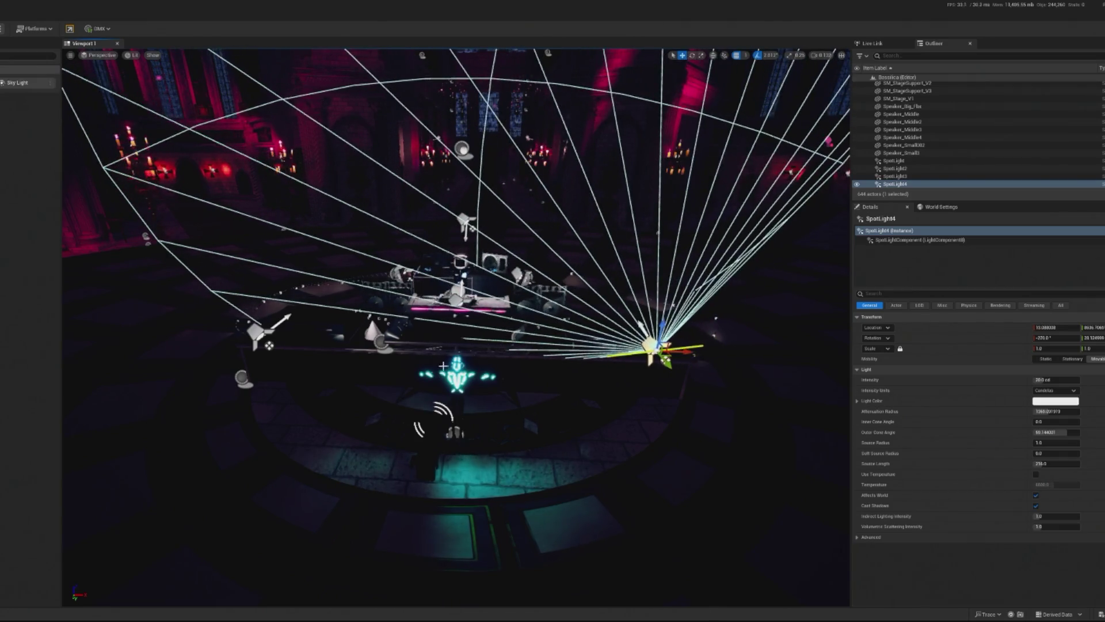
{"action": "left_click", "coordinate": [258, 333]}
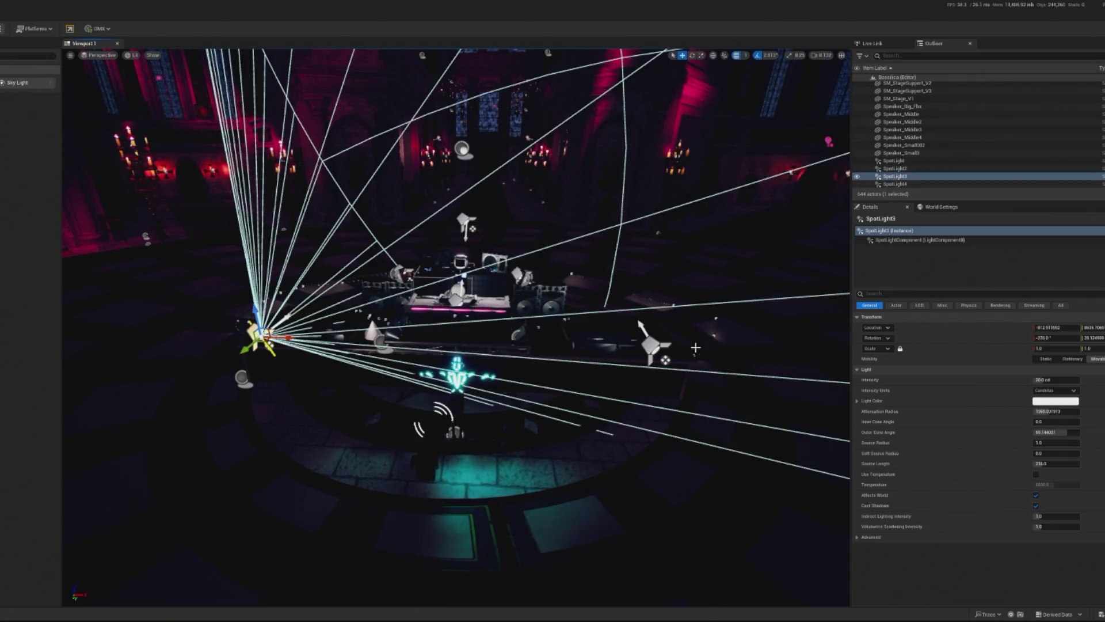
{"action": "left_click", "coordinate": [663, 354]}
Focus the view on SpotLight3 and orbit above the stage to face it.
{"action": "left_click", "coordinate": [663, 354]}
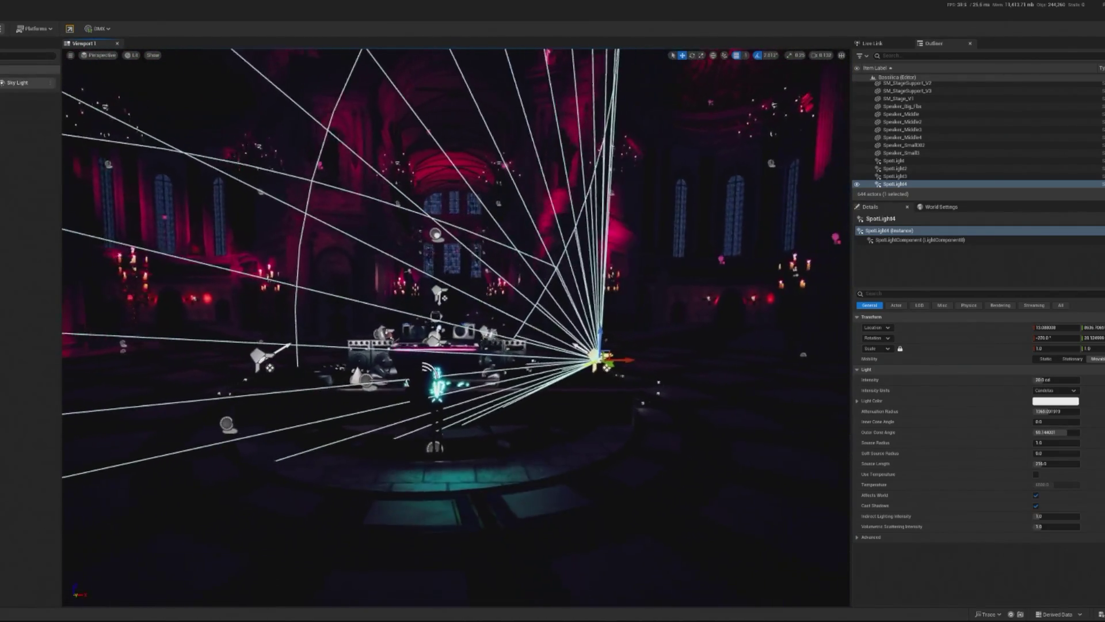
{"action": "left_click", "coordinate": [498, 434]}
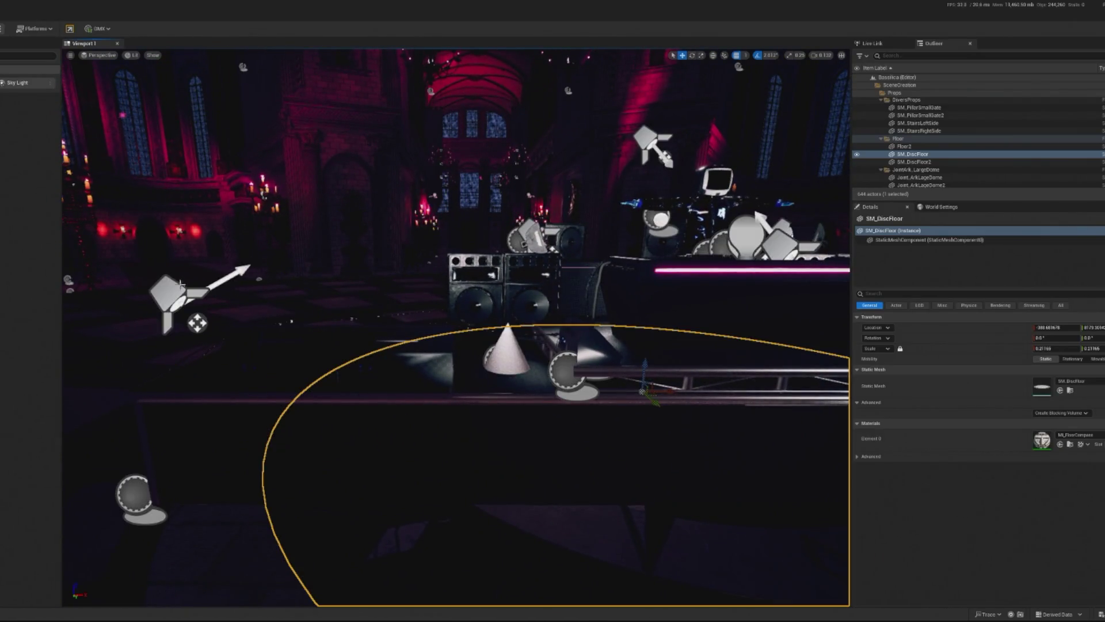
{"action": "left_click", "coordinate": [184, 281]}
{"action": "key", "text": "f"}
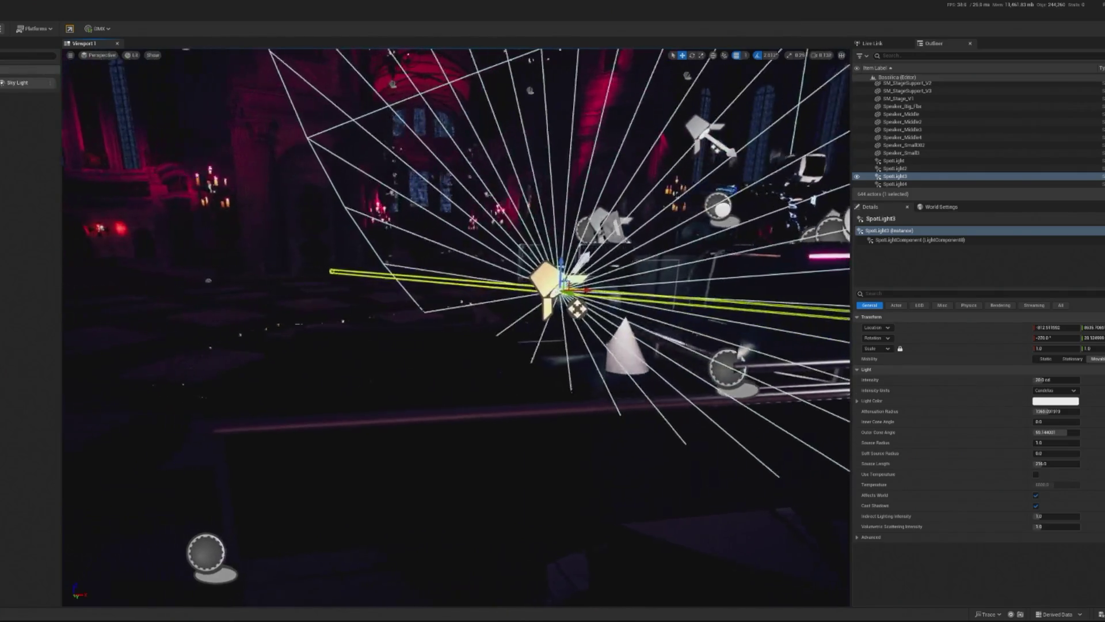
{"action": "left_click_drag", "start_coordinate": [437, 322], "coordinate": [585, 292]}
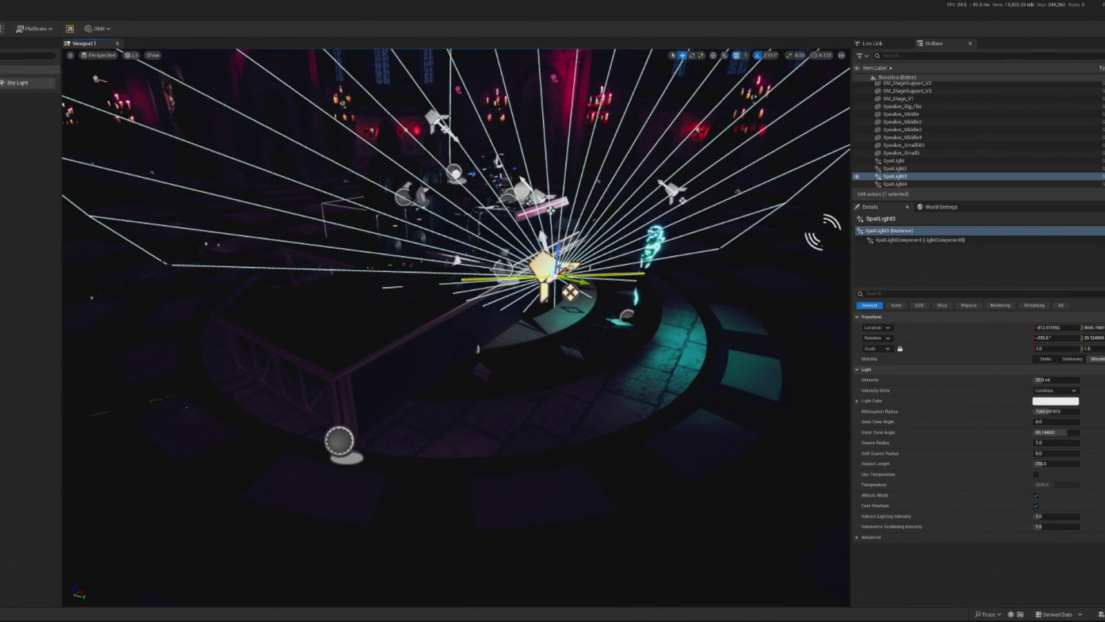
{"action": "mouse_move", "coordinate": [455, 322]}
{"action": "left_mouse_down"}
{"action": "mouse_move", "coordinate": [420, 345]}
{"action": "mouse_move", "coordinate": [495, 320]}
{"action": "left_mouse_up"}
Move SpotLight4 right to about X 237 and play the level to preview the lighting.
{"action": "left_click", "coordinate": [553, 300]}
{"action": "mouse_move", "coordinate": [567, 296]}
{"action": "left_mouse_down"}
{"action": "mouse_move", "coordinate": [614, 311]}
{"action": "mouse_move", "coordinate": [751, 312]}
{"action": "mouse_move", "coordinate": [630, 284]}
{"action": "mouse_move", "coordinate": [662, 254]}
{"action": "mouse_move", "coordinate": [634, 288]}
{"action": "mouse_move", "coordinate": [518, 230]}
{"action": "mouse_move", "coordinate": [193, 118]}
{"action": "left_mouse_up"}
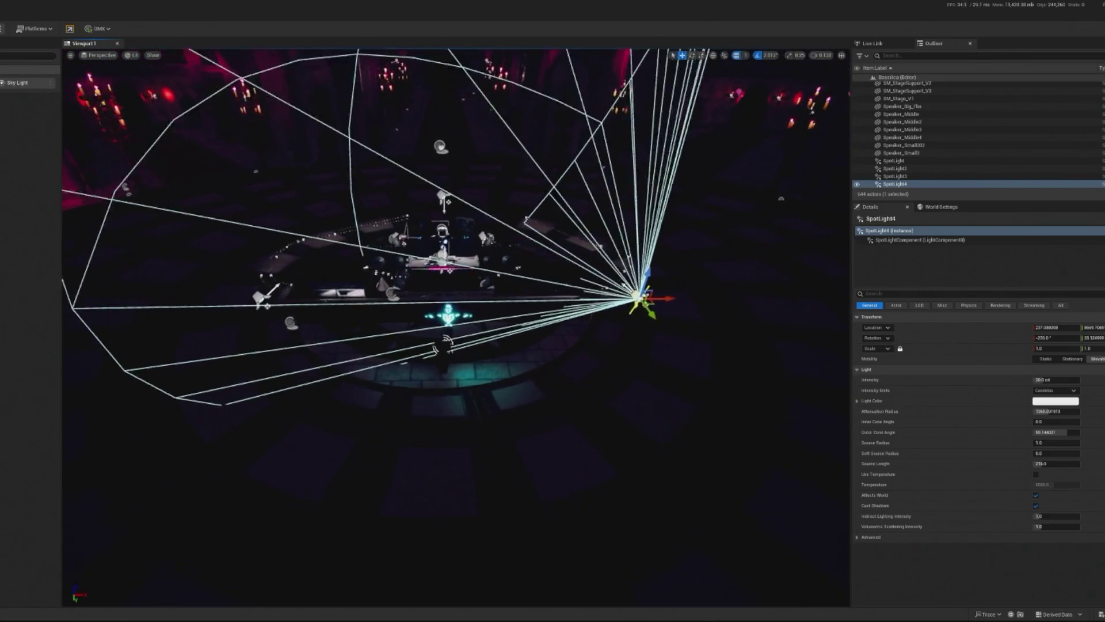
{"action": "key", "text": "alt+p"}
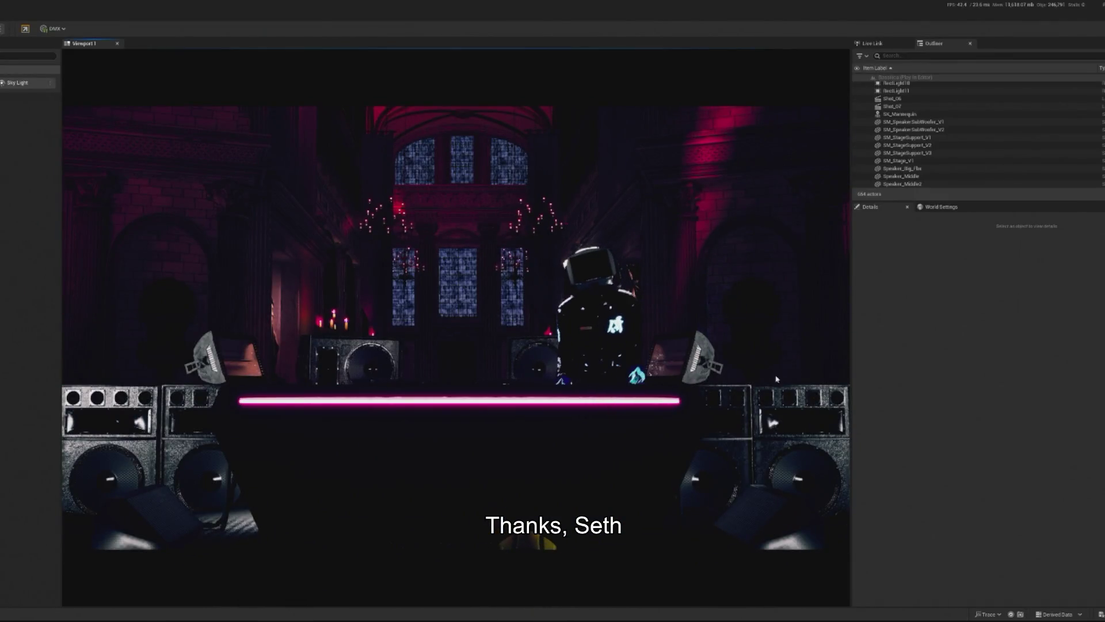
Stop play, focus the floating camera, and Alt-drag a duplicate BP_Floating_CameraXYZ3 along X.
{"action": "key", "text": "Escape"}
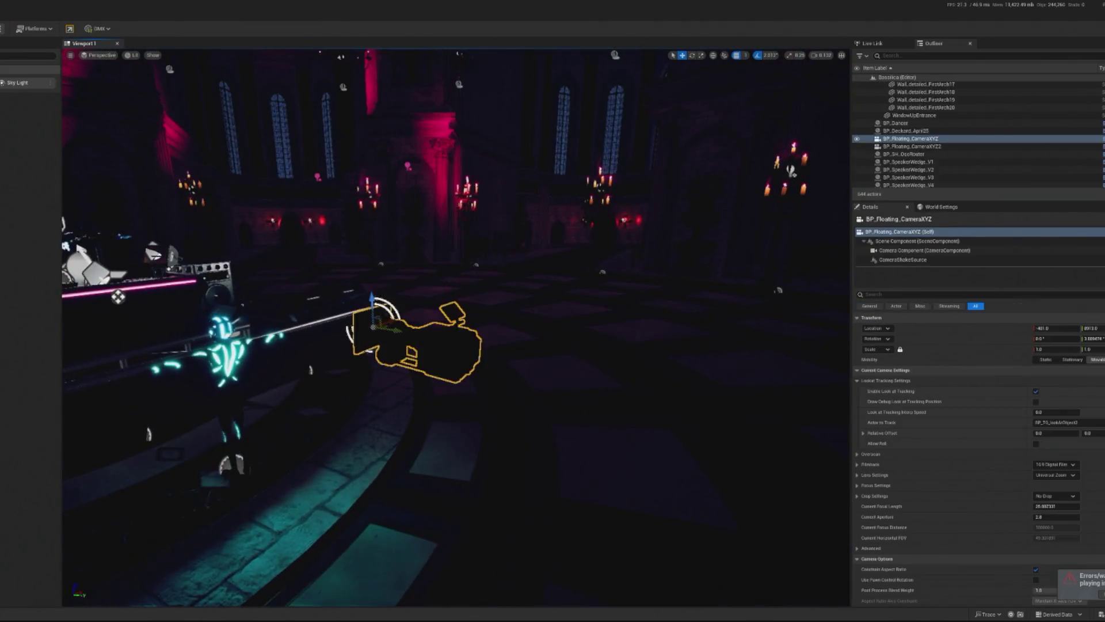
{"action": "key", "text": "f"}
{"action": "mouse_move", "coordinate": [478, 332]}
{"action": "left_mouse_down"}
{"action": "mouse_move", "coordinate": [745, 325]}
{"action": "mouse_move", "coordinate": [556, 302]}
{"action": "left_mouse_up"}
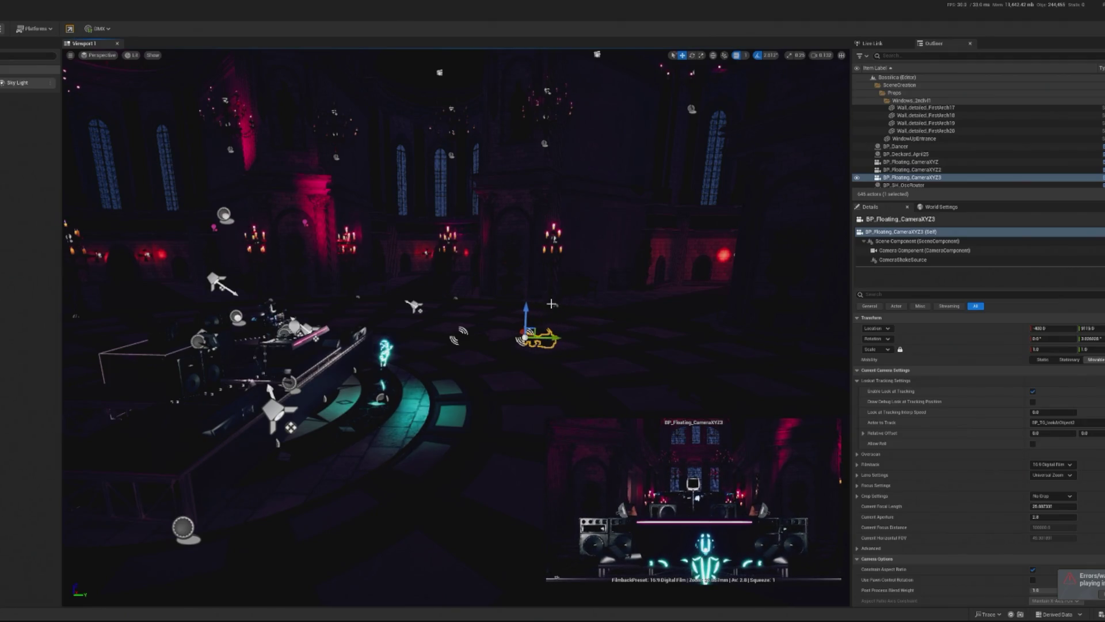
{"action": "scroll", "coordinate": [551, 303], "scroll_direction": "down", "scroll_amount": 5}
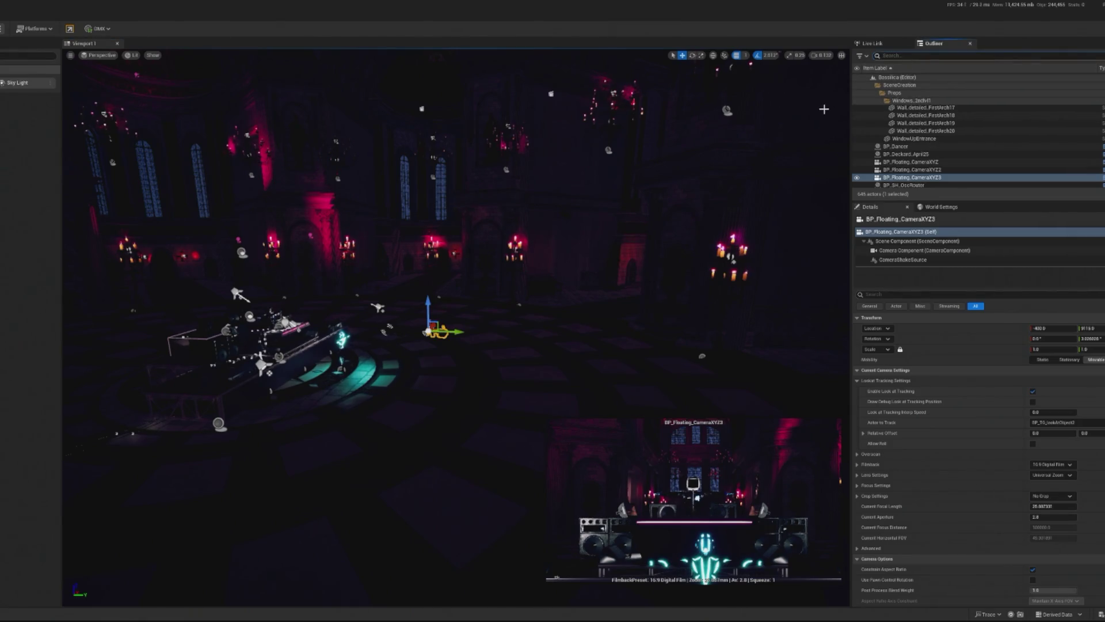
Assign floating and CineCam cameras to BP_TG_CameraDirector's Camera Array slots, then Play In Editor.
{"action": "type", "text": "dr"}
{"action": "left_click", "coordinate": [890, 108]}
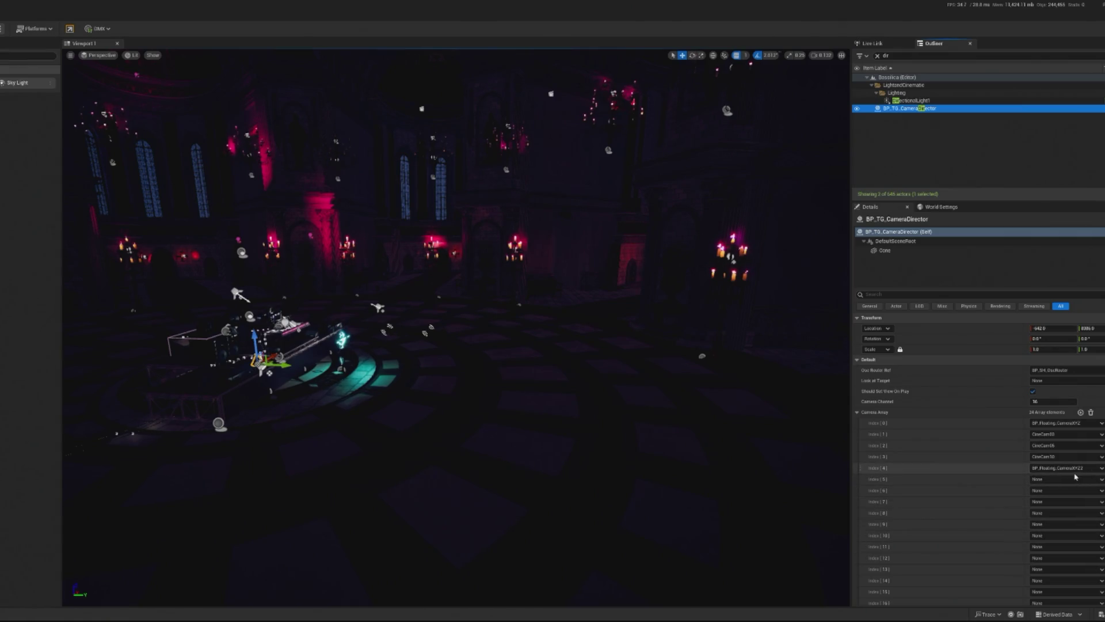
{"action": "left_click", "coordinate": [1071, 423]}
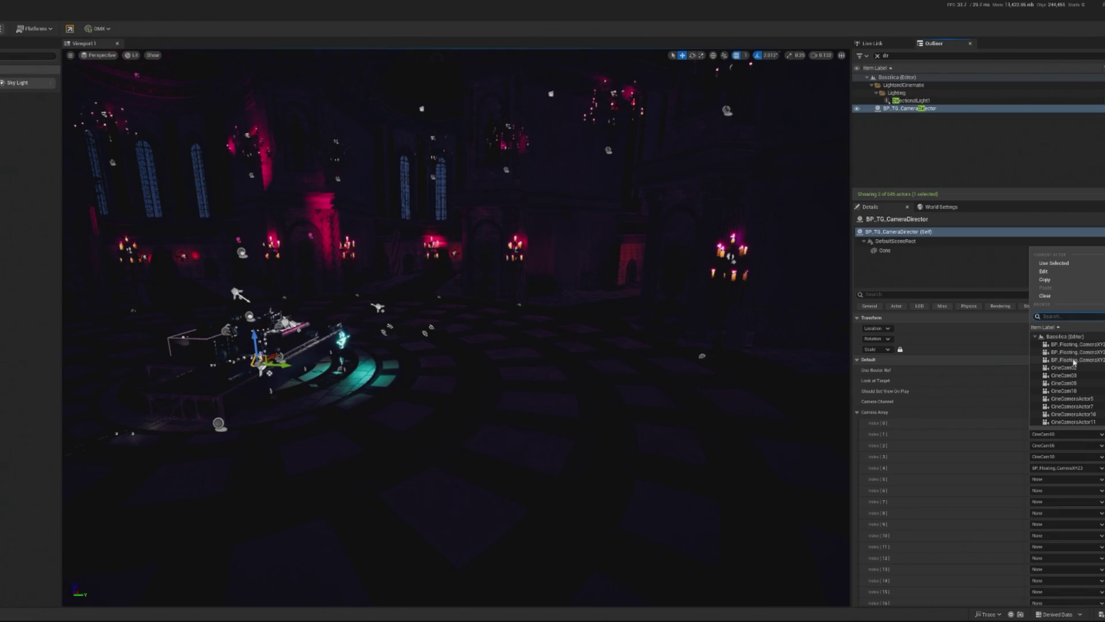
{"action": "left_click", "coordinate": [1074, 362]}
{"action": "left_click", "coordinate": [1048, 479]}
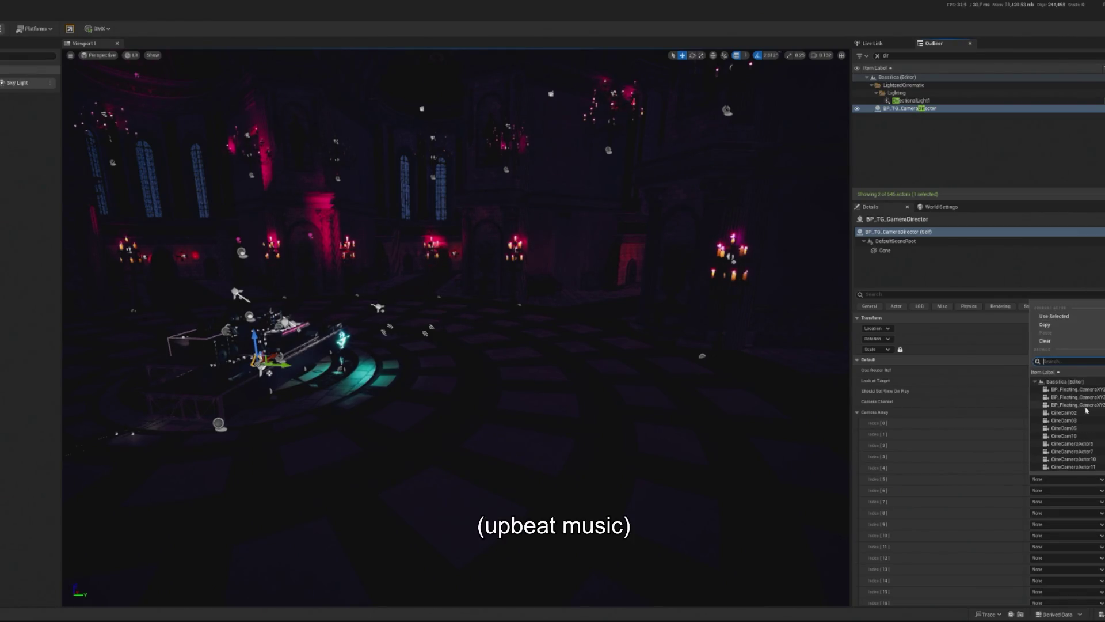
{"action": "left_click", "coordinate": [904, 409]}
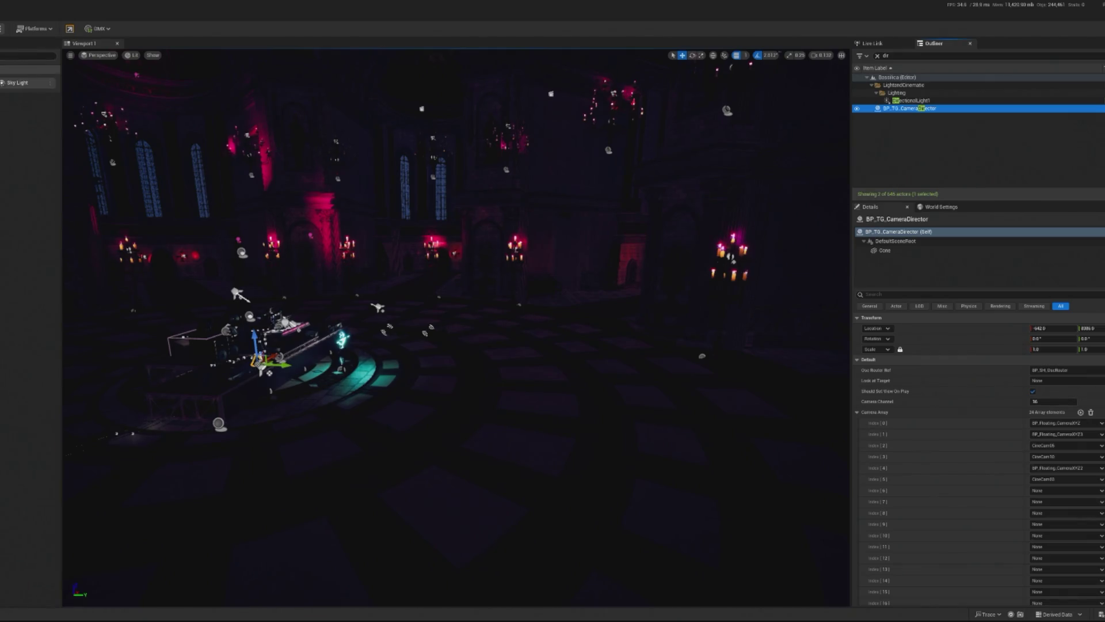
{"action": "key", "text": "alt+p"}
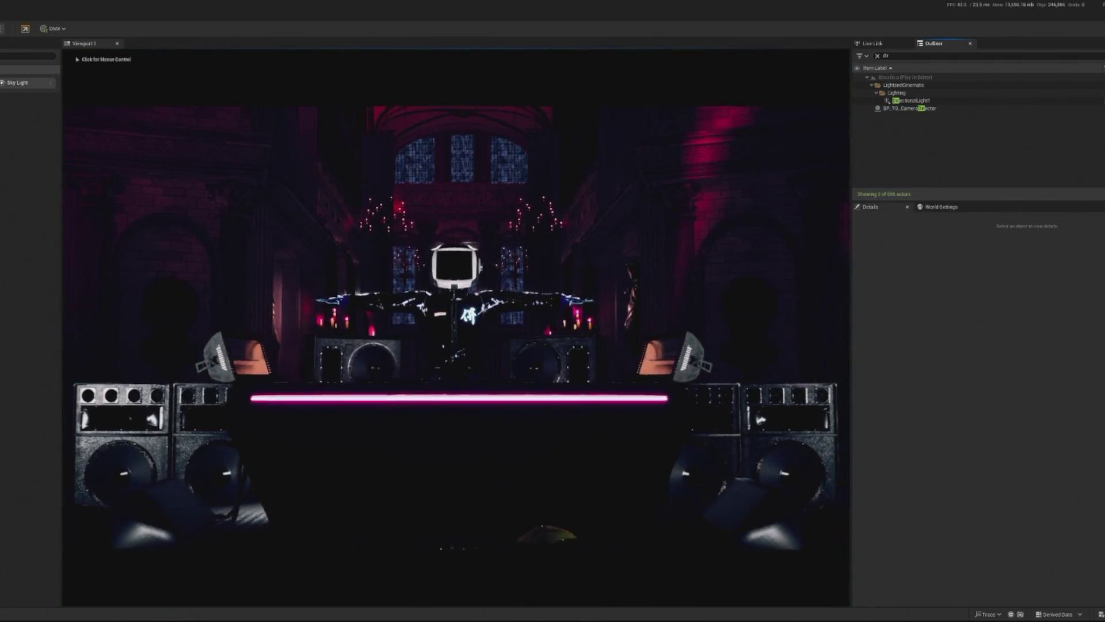
Take control of the running game, release it with Shift+F1, then stop play with Esc.
{"action": "left_click", "coordinate": [455, 322]}
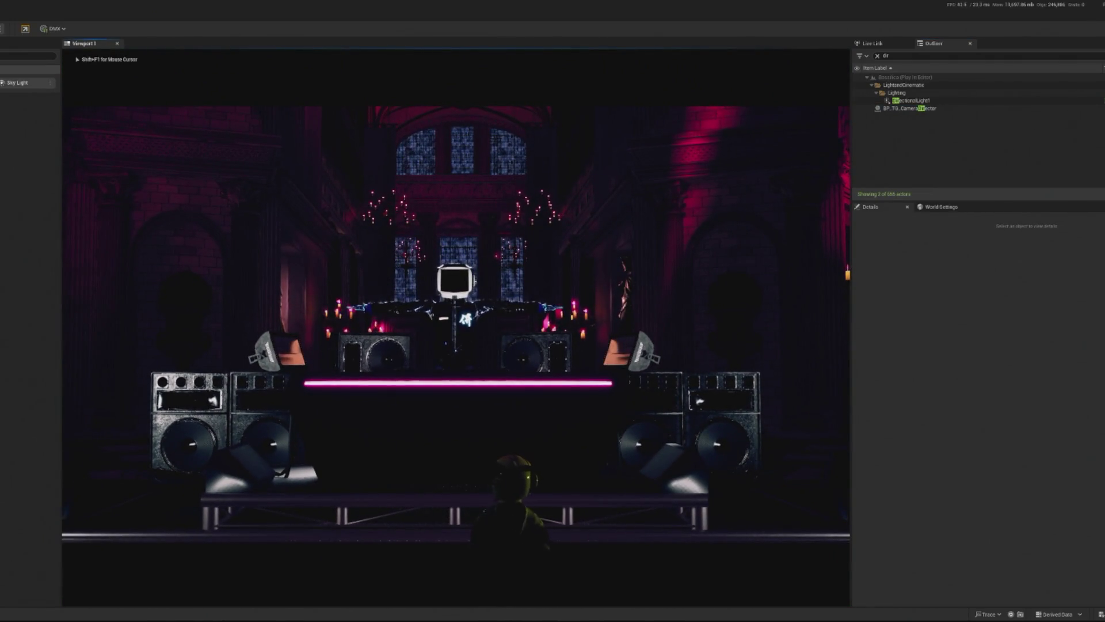
{"action": "key", "text": "shift+F1"}
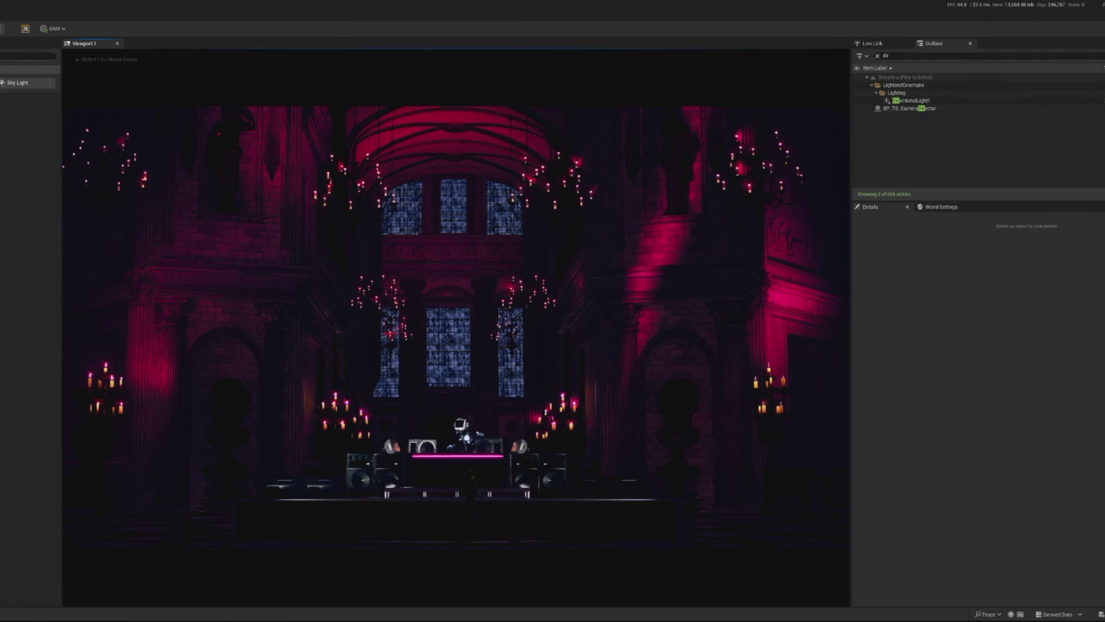
{"action": "key", "text": "Escape"}
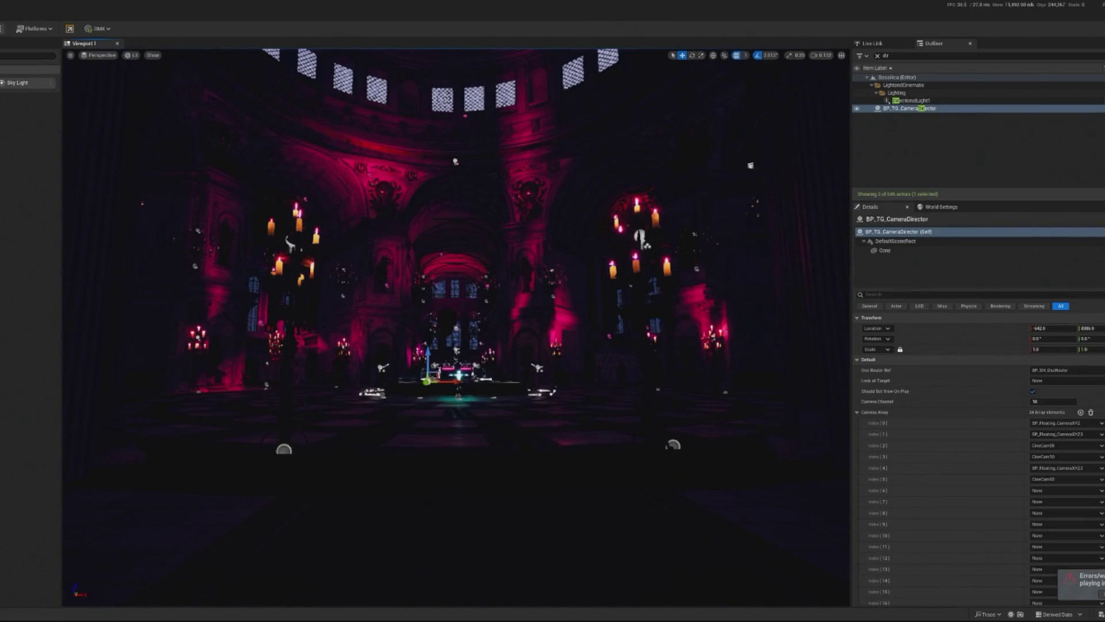
Drop a Rect Light above the DJ stage, tilt it about 45° downward, and set it Movable.
{"action": "left_click_drag", "start_coordinate": [501, 488], "coordinate": [440, 398]}
{"action": "left_click", "coordinate": [295, 321]}
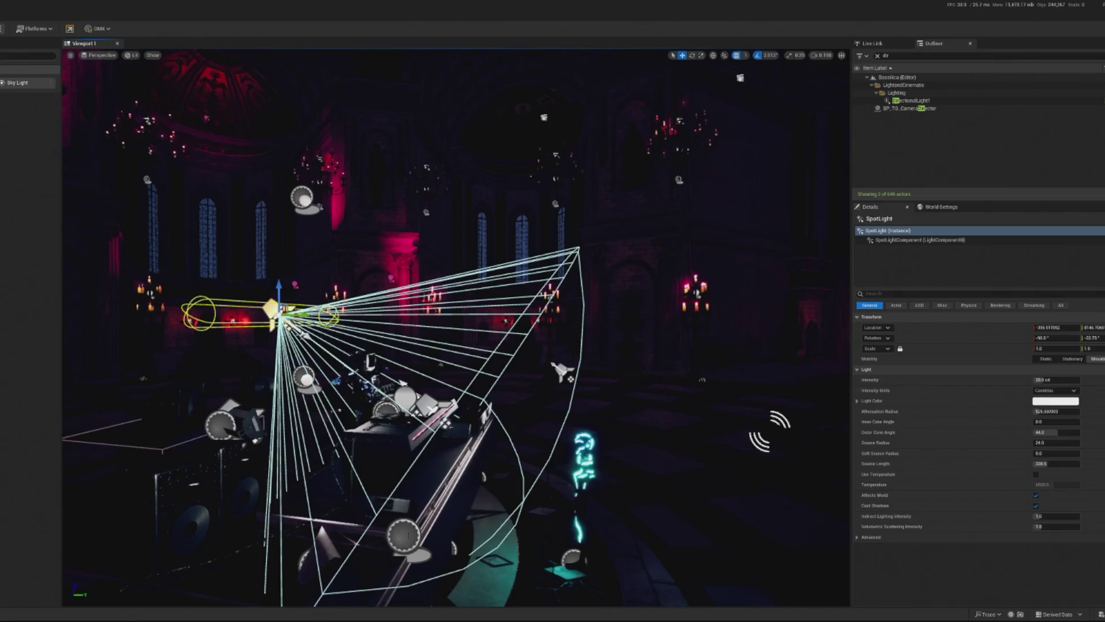
{"action": "mouse_move", "coordinate": [26, 147]}
{"action": "left_mouse_down"}
{"action": "mouse_move", "coordinate": [230, 346]}
{"action": "mouse_move", "coordinate": [489, 461]}
{"action": "mouse_move", "coordinate": [484, 518]}
{"action": "mouse_move", "coordinate": [456, 462]}
{"action": "mouse_move", "coordinate": [463, 276]}
{"action": "mouse_move", "coordinate": [483, 175]}
{"action": "mouse_move", "coordinate": [525, 173]}
{"action": "left_mouse_up"}
{"action": "key", "text": "e"}
{"action": "left_click", "coordinate": [1097, 358]}
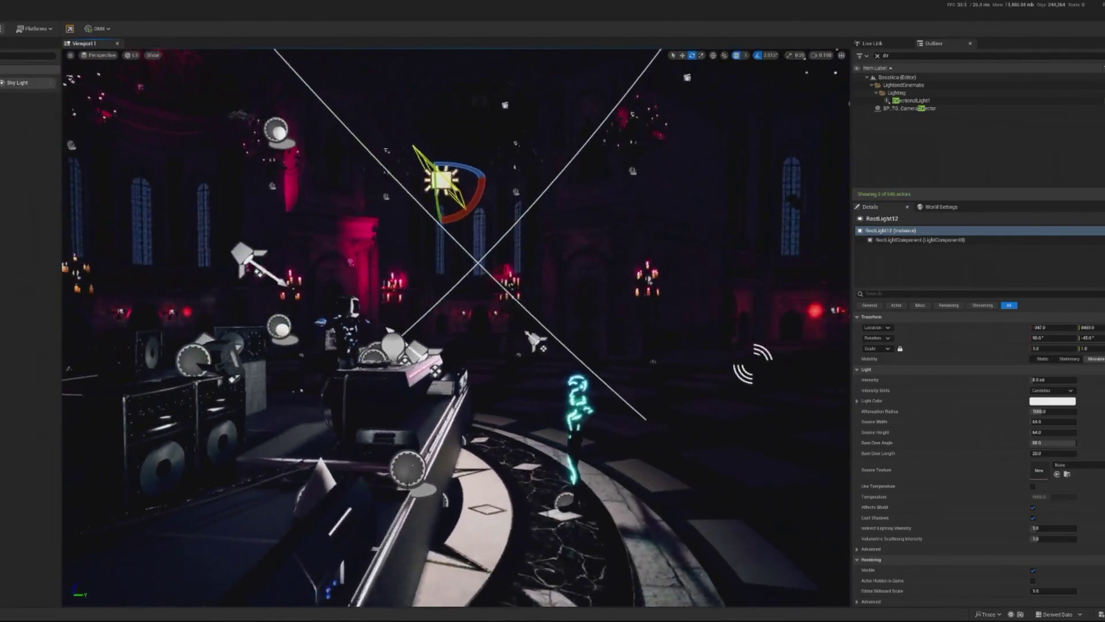
Nudge the rect light along X and lower its attenuation radius to ~457 and intensity to ~5.3.
{"action": "key", "text": "w"}
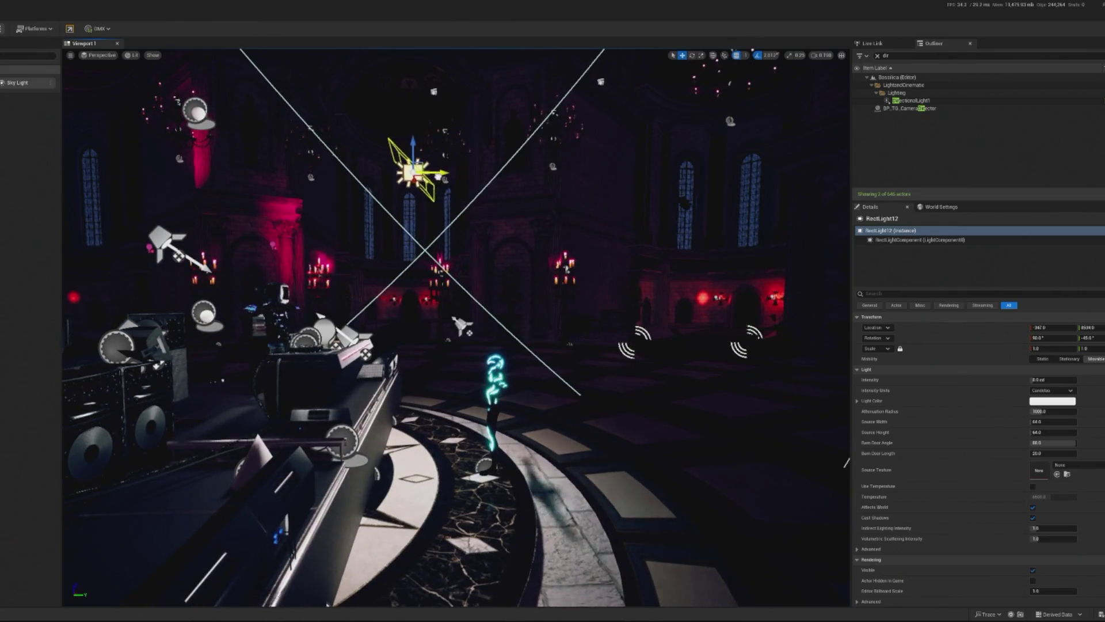
{"action": "mouse_move", "coordinate": [384, 180]}
{"action": "left_mouse_down"}
{"action": "mouse_move", "coordinate": [311, 183]}
{"action": "mouse_move", "coordinate": [378, 179]}
{"action": "mouse_move", "coordinate": [401, 200]}
{"action": "left_mouse_up"}
{"action": "left_click_drag", "start_coordinate": [1063, 411], "coordinate": [1036, 411]}
{"action": "left_click_drag", "start_coordinate": [327, 603], "coordinate": [438, 599]}
{"action": "mouse_move", "coordinate": [480, 140]}
{"action": "left_mouse_down"}
{"action": "mouse_move", "coordinate": [467, 196]}
{"action": "mouse_move", "coordinate": [448, 132]}
{"action": "mouse_move", "coordinate": [550, 188]}
{"action": "left_mouse_up"}
{"action": "key", "text": "e"}
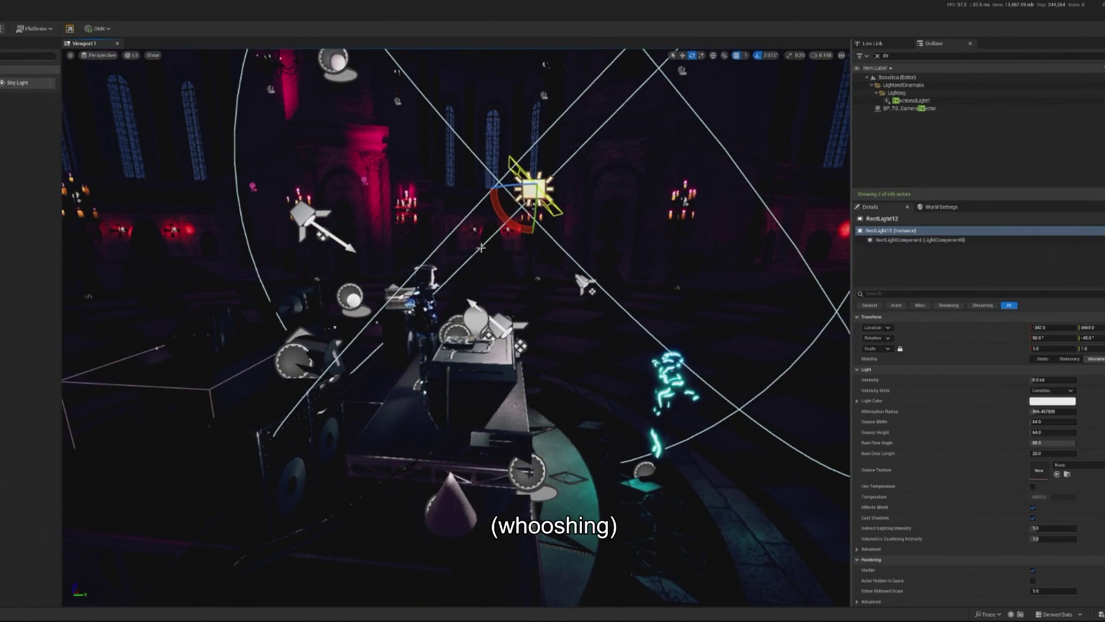
{"action": "left_click_drag", "start_coordinate": [1052, 380], "coordinate": [1042, 380]}
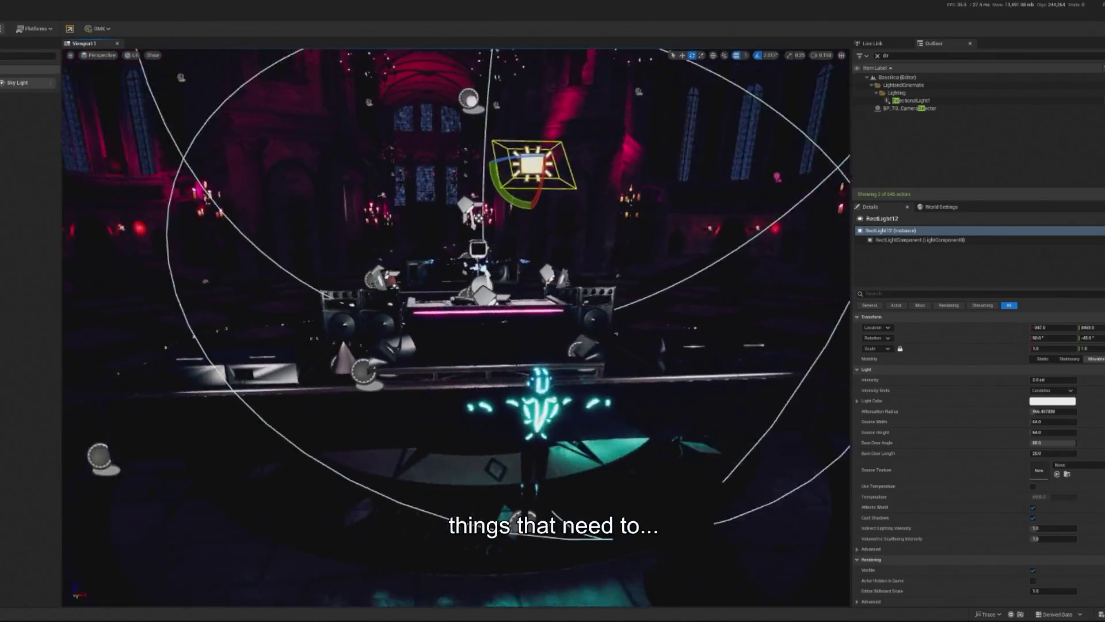
Move RectLight12 50 units left and preview the lighting in Play In Editor.
{"action": "left_click", "coordinate": [437, 495]}
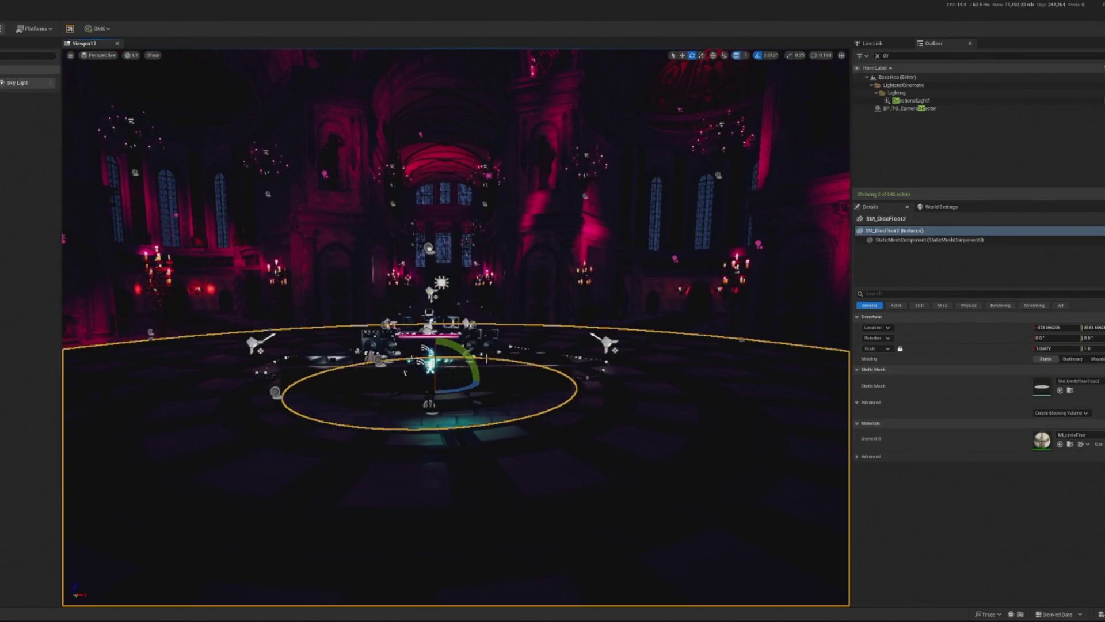
{"action": "left_click", "coordinate": [494, 226]}
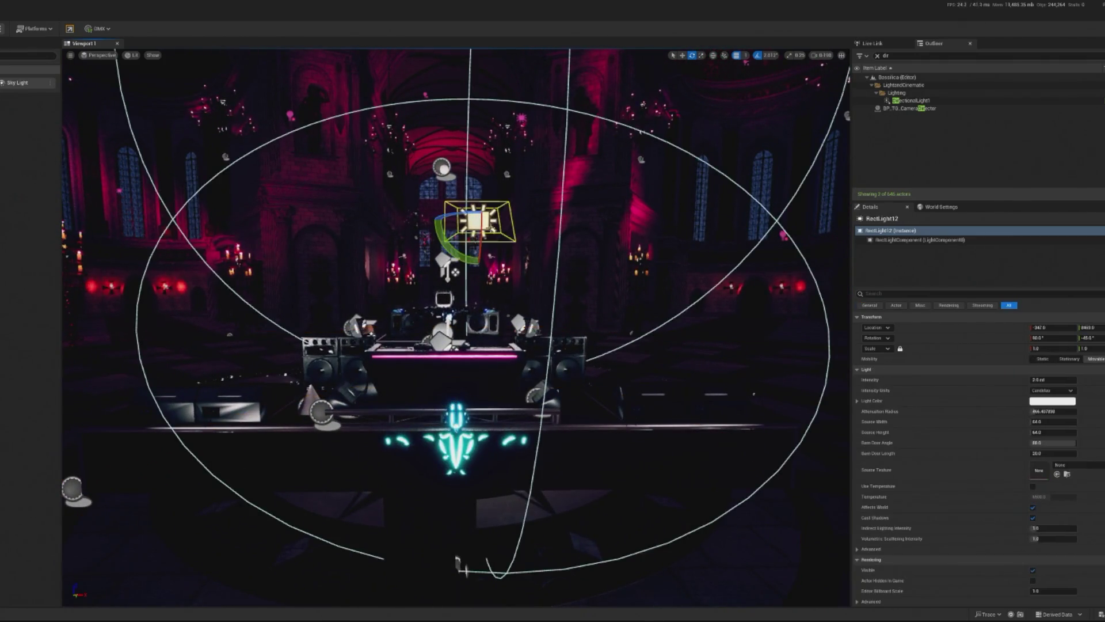
{"action": "left_click_drag", "start_coordinate": [502, 219], "coordinate": [468, 220]}
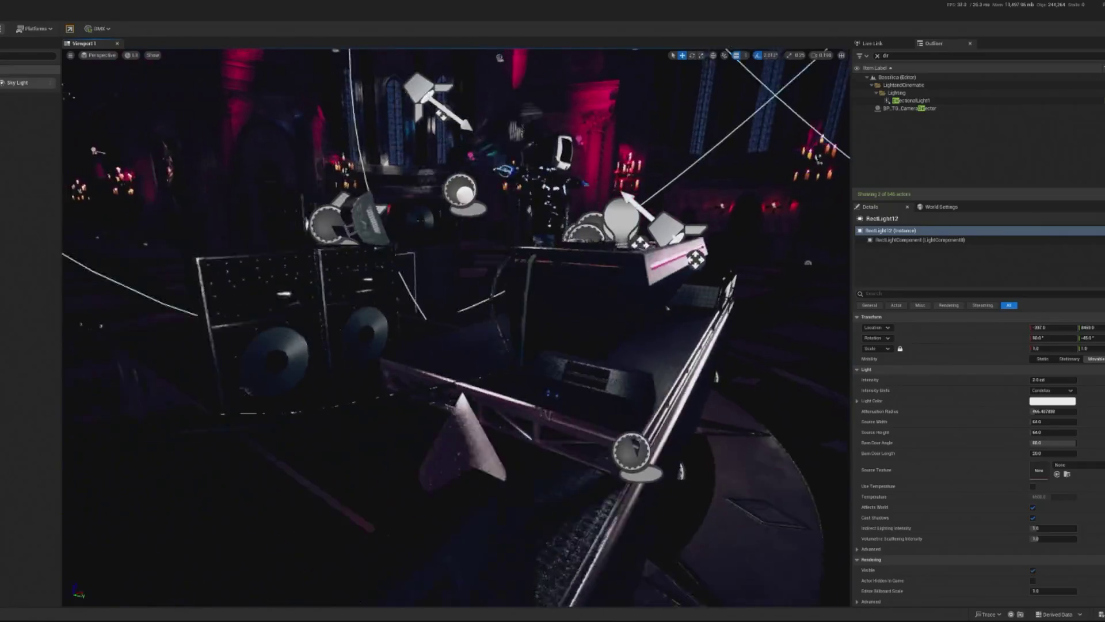
{"action": "key", "text": "alt+p"}
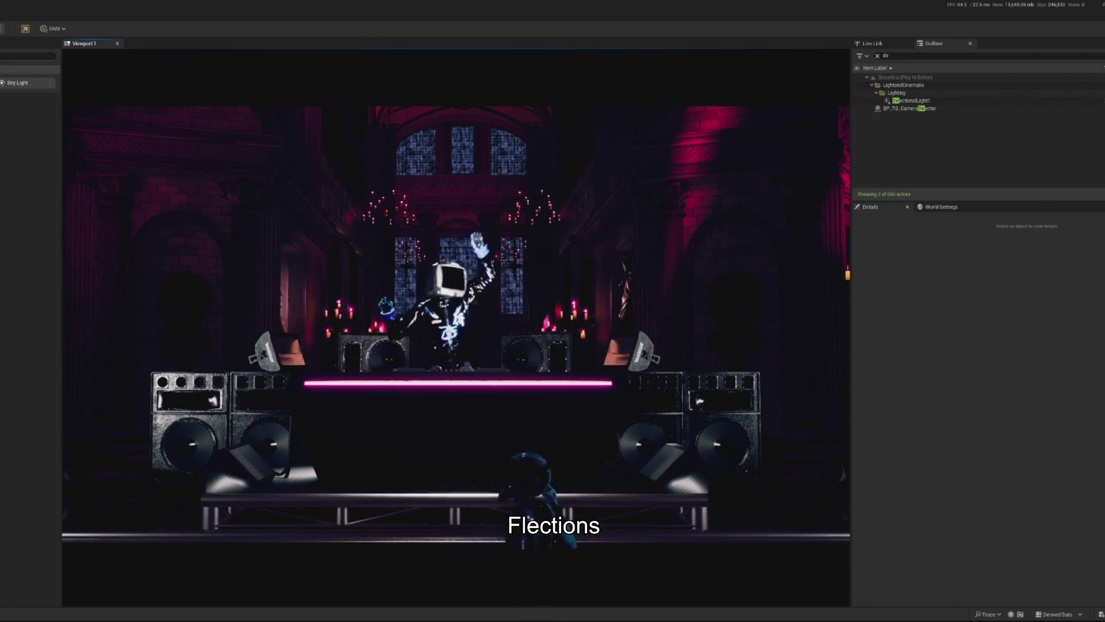
{"action": "key", "text": "Escape"}
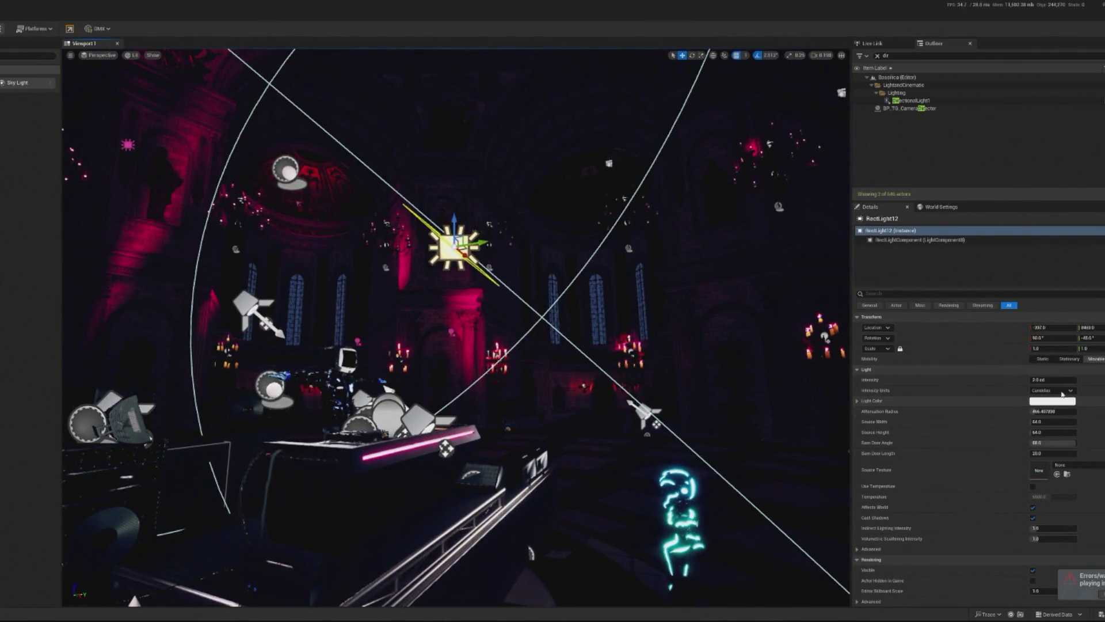
Set the rect light's intensity to 0.
{"action": "left_click", "coordinate": [1052, 380]}
{"action": "type", "text": "0"}
{"action": "key", "text": "Return"}
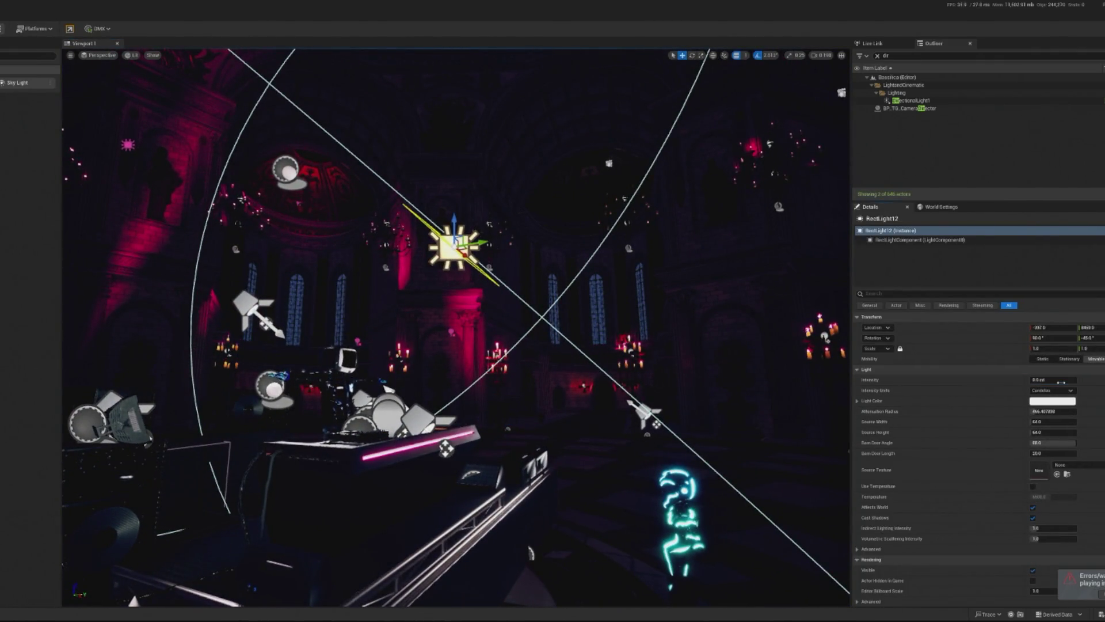
Set RectLight12 intensity to 4.0 cd and SpotLight3 intensity to 20.0 cd.
{"action": "left_click", "coordinate": [1061, 382]}
{"action": "type", "text": "34"}
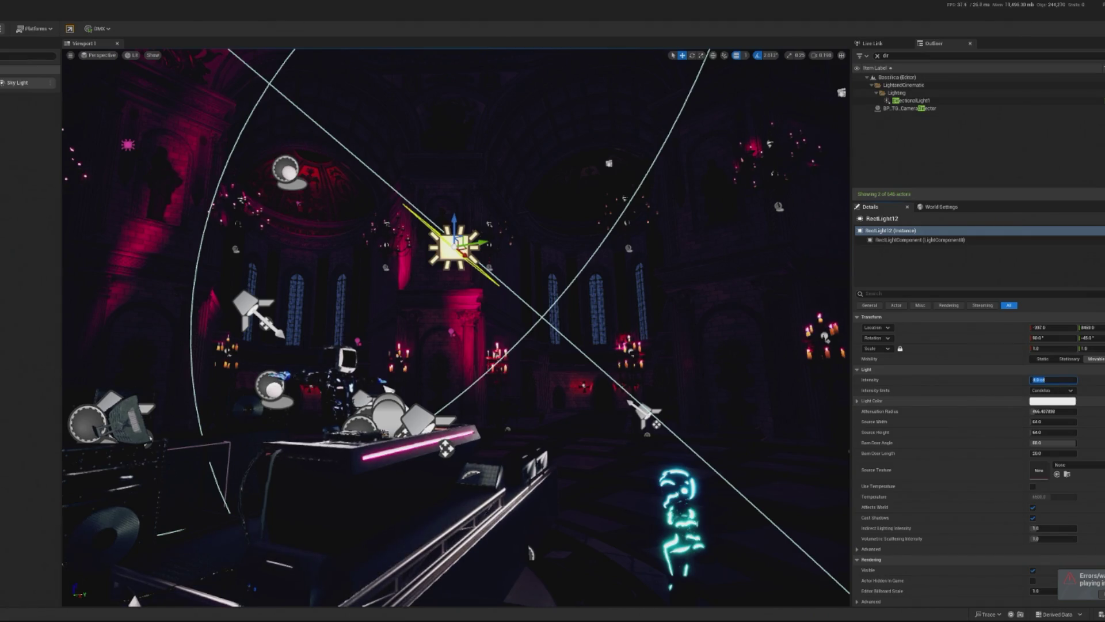
{"action": "key", "text": "Return"}
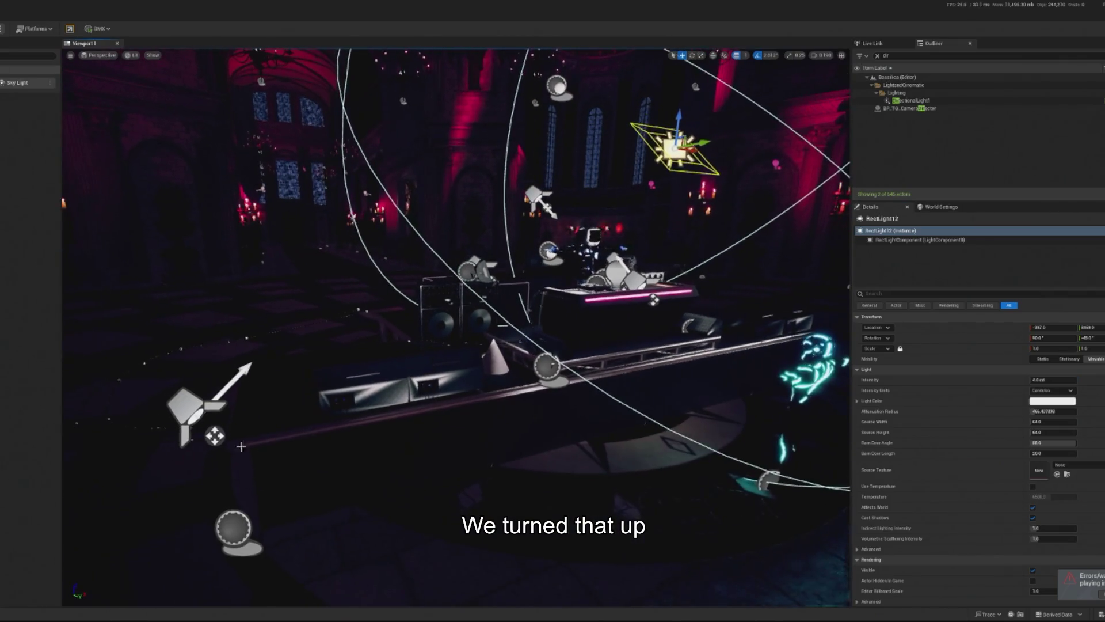
{"action": "left_click", "coordinate": [1076, 379]}
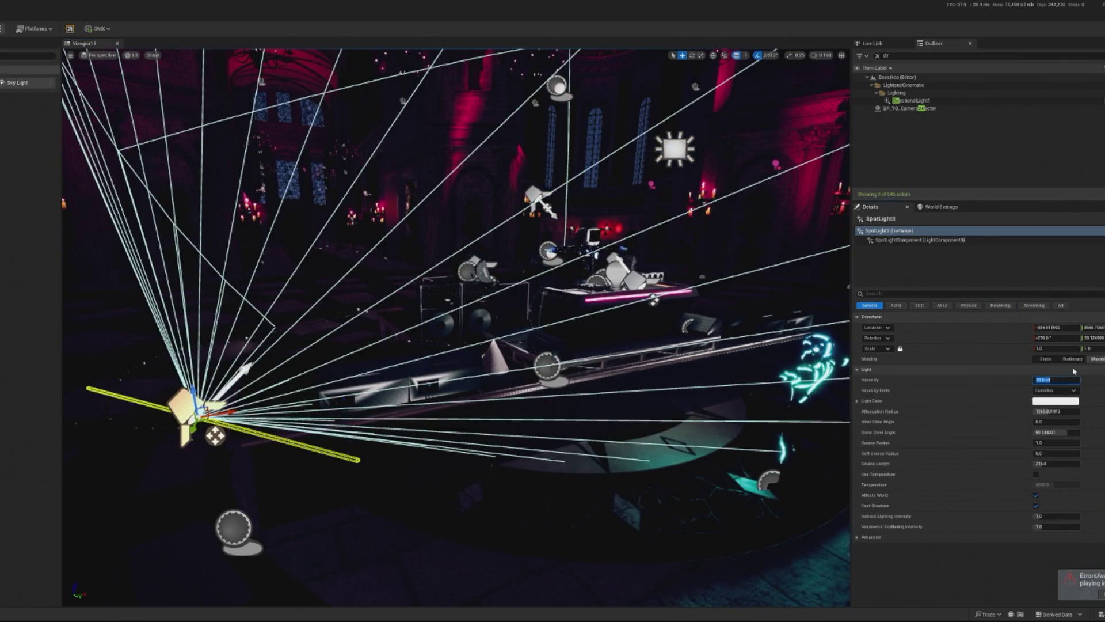
{"action": "type", "text": "0"}
{"action": "key", "text": "Return"}
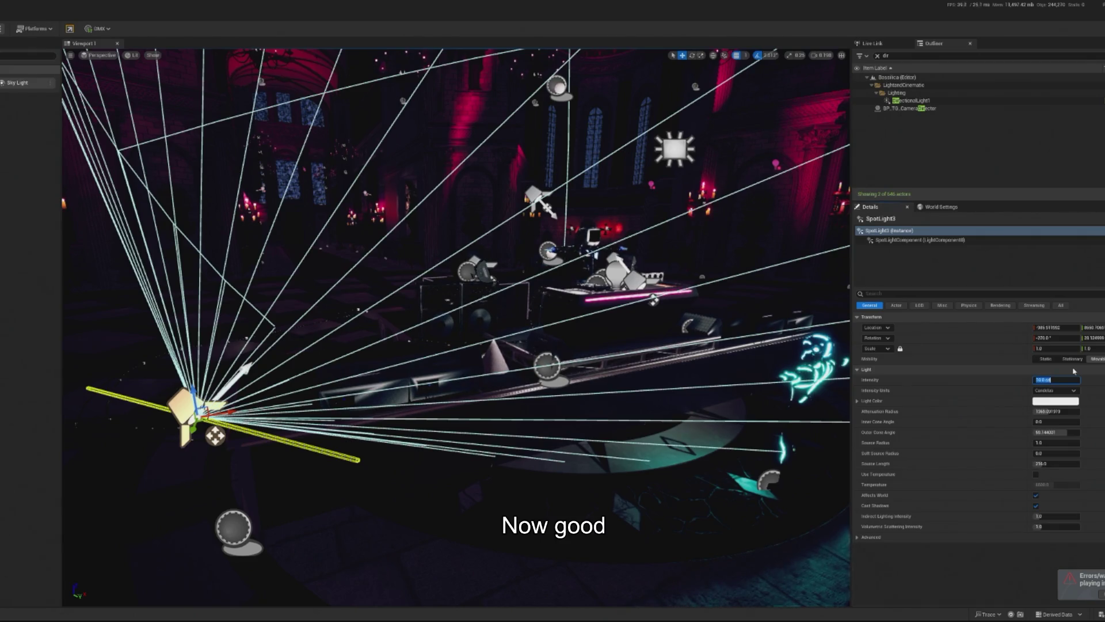
{"action": "key", "text": "BackSpace"}
{"action": "type", "text": "10"}
{"action": "key", "text": "Return"}
Select SpotLight2 beside the DJ deck and dim its intensity to about 6.6 cd.
{"action": "left_click_drag", "start_coordinate": [765, 360], "coordinate": [731, 293]}
{"action": "left_click", "coordinate": [621, 494]}
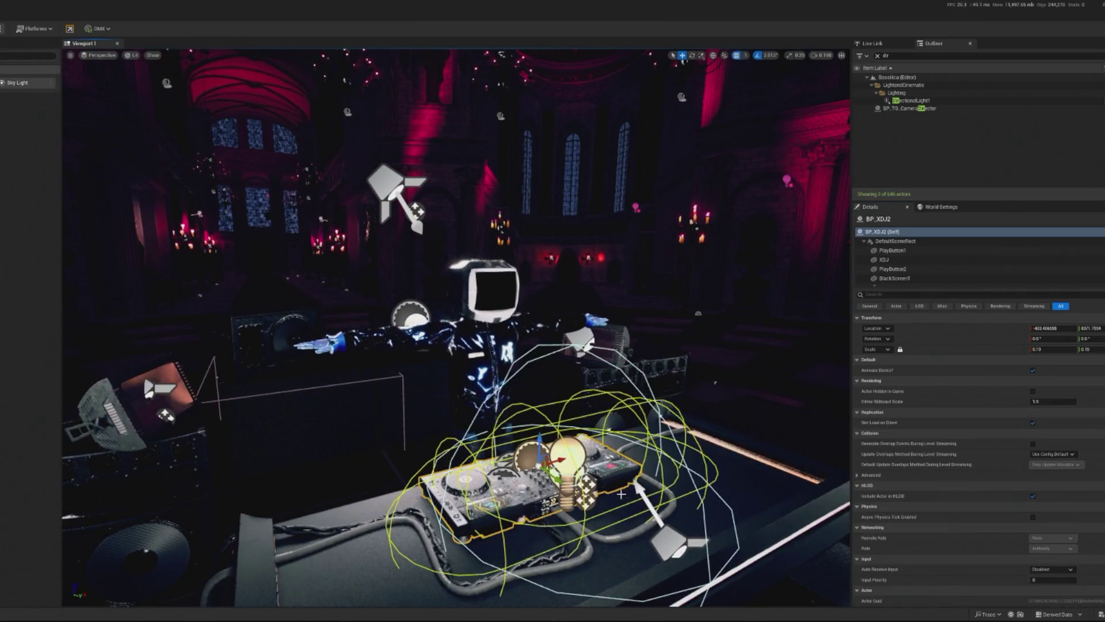
{"action": "left_click", "coordinate": [670, 543]}
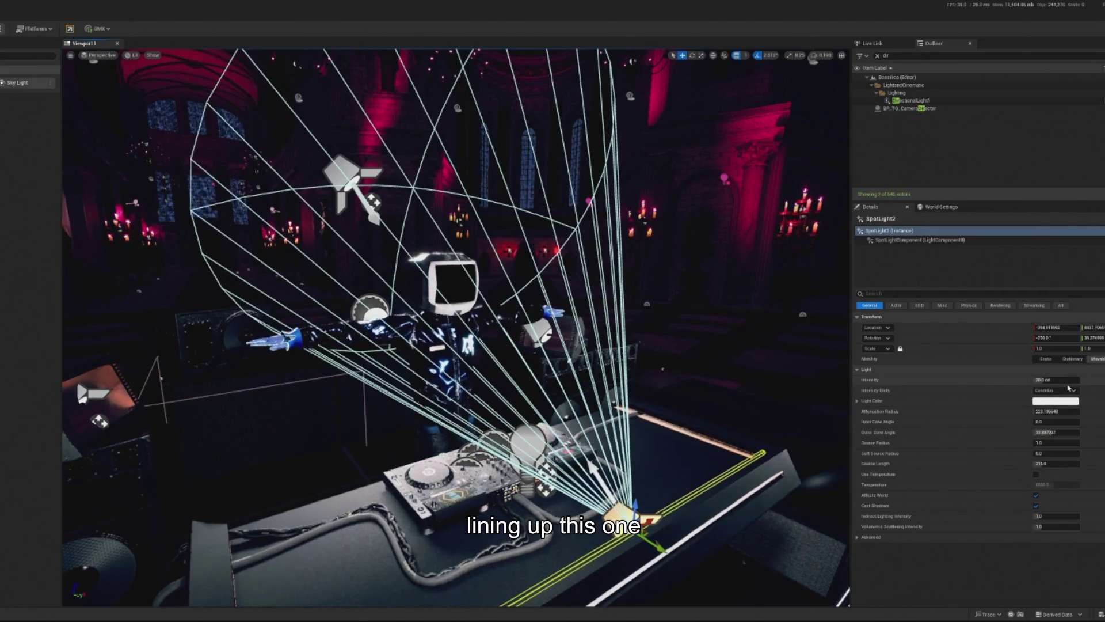
{"action": "mouse_move", "coordinate": [1056, 382]}
{"action": "left_mouse_down"}
{"action": "mouse_move", "coordinate": [1039, 382]}
{"action": "mouse_move", "coordinate": [1071, 380]}
{"action": "left_mouse_up"}
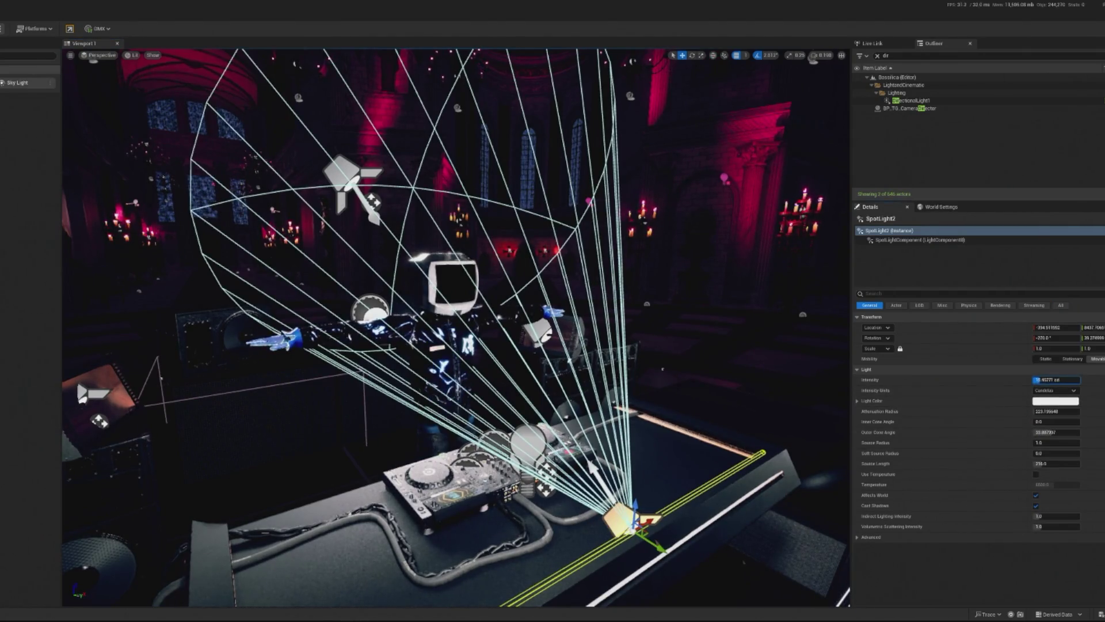
{"action": "left_click", "coordinate": [1057, 382]}
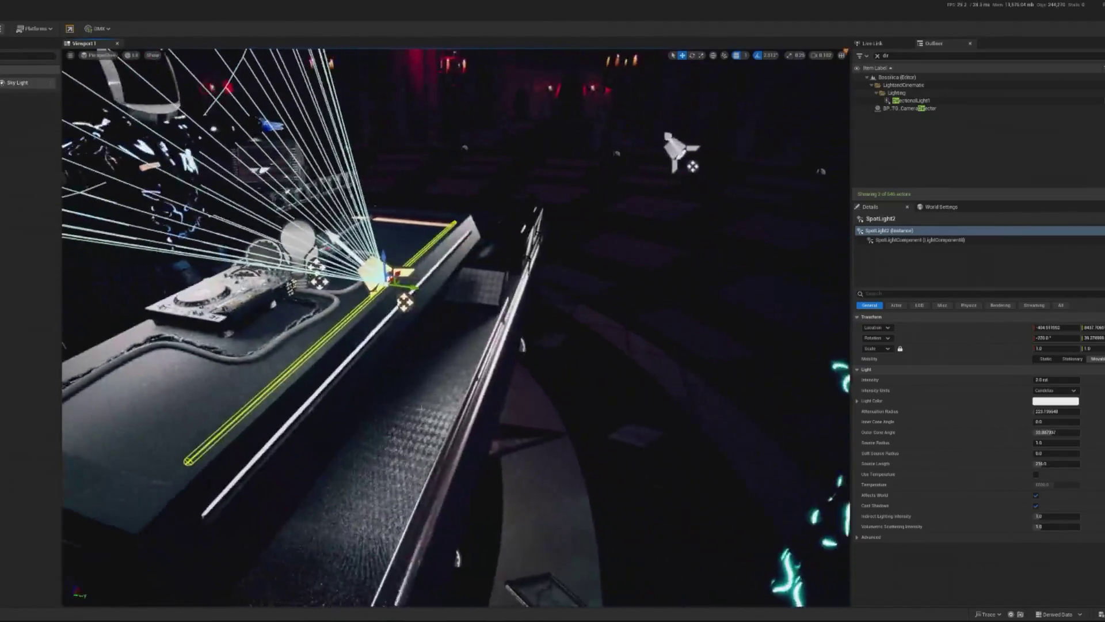
Turn the pink neon strip Cylinder3 across the table, slide it back along the desk edge, and lower it slightly.
{"action": "left_click", "coordinate": [259, 187]}
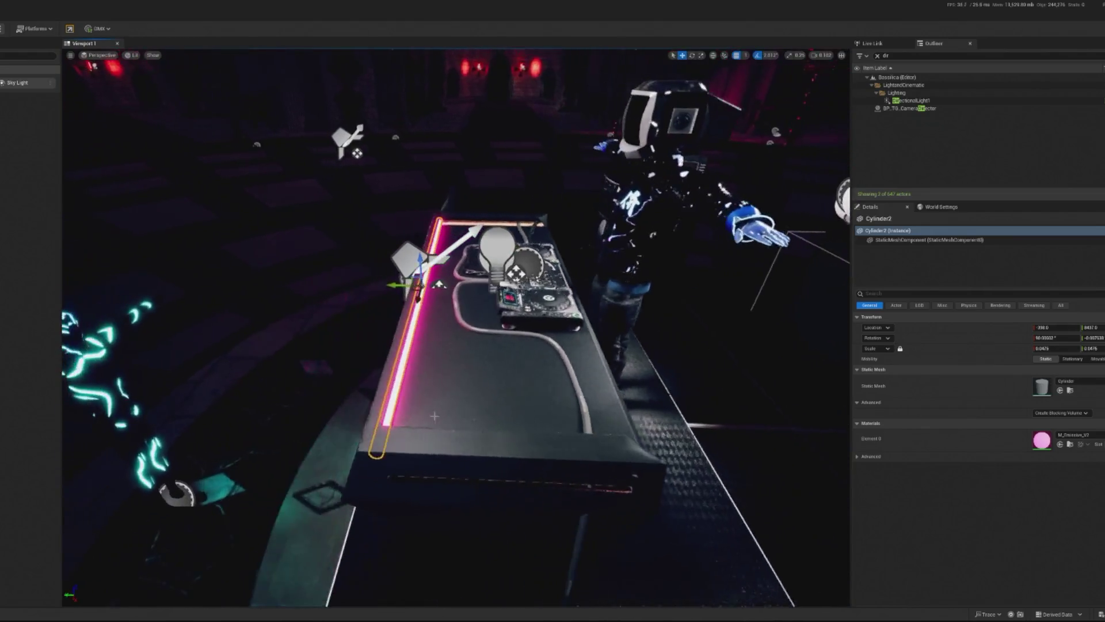
{"action": "key", "text": "r"}
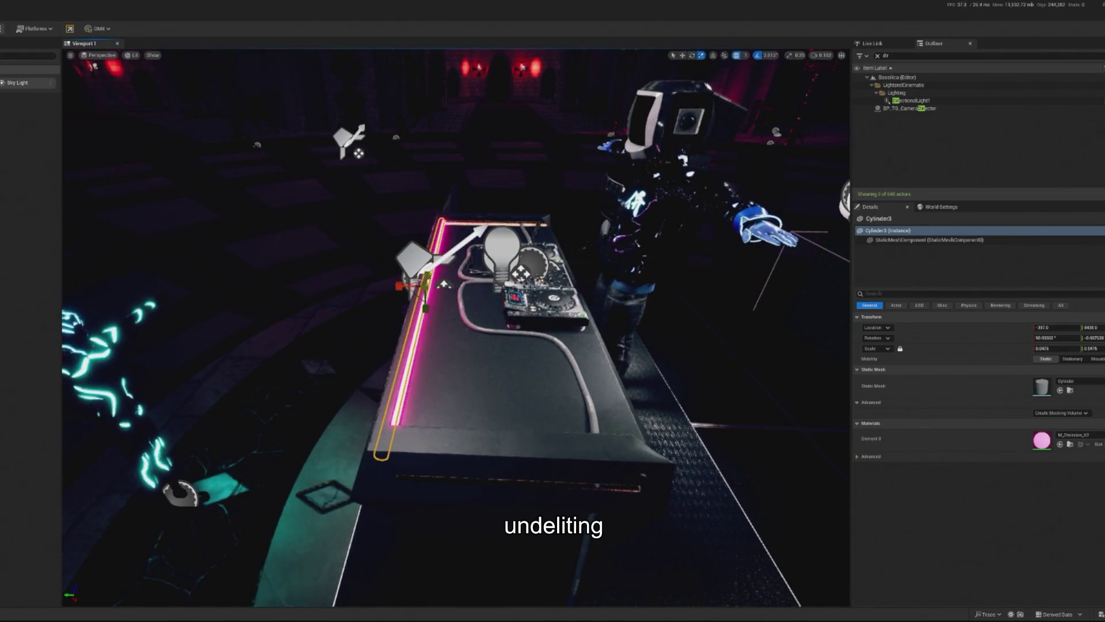
{"action": "mouse_move", "coordinate": [447, 298]}
{"action": "left_mouse_down"}
{"action": "mouse_move", "coordinate": [416, 308]}
{"action": "mouse_move", "coordinate": [383, 427]}
{"action": "mouse_move", "coordinate": [544, 432]}
{"action": "left_mouse_up"}
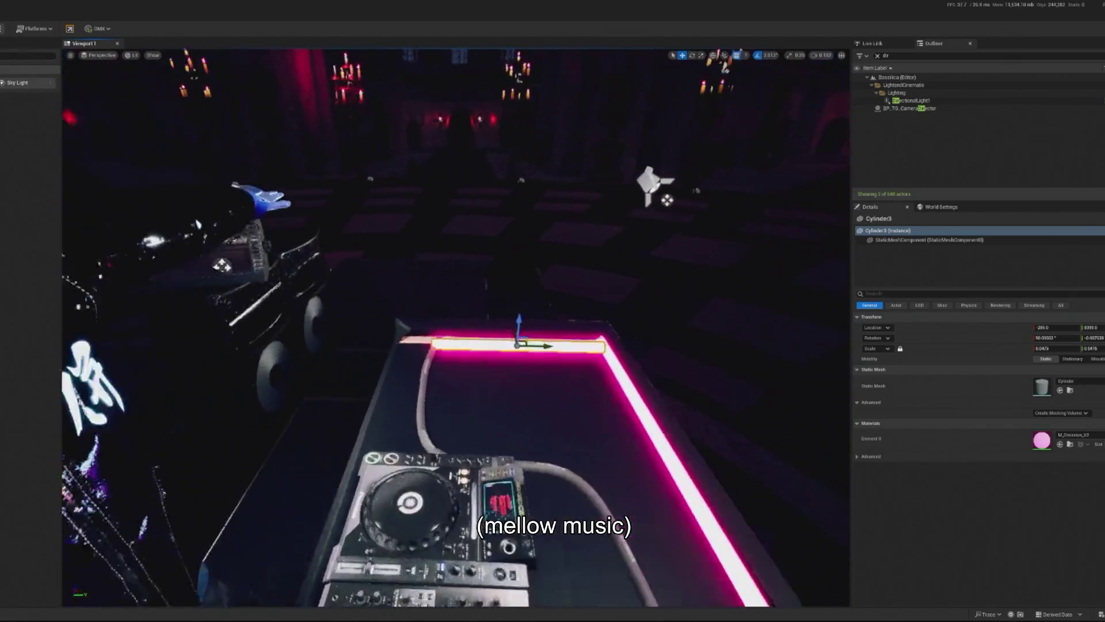
{"action": "left_click_drag", "start_coordinate": [575, 358], "coordinate": [576, 345]}
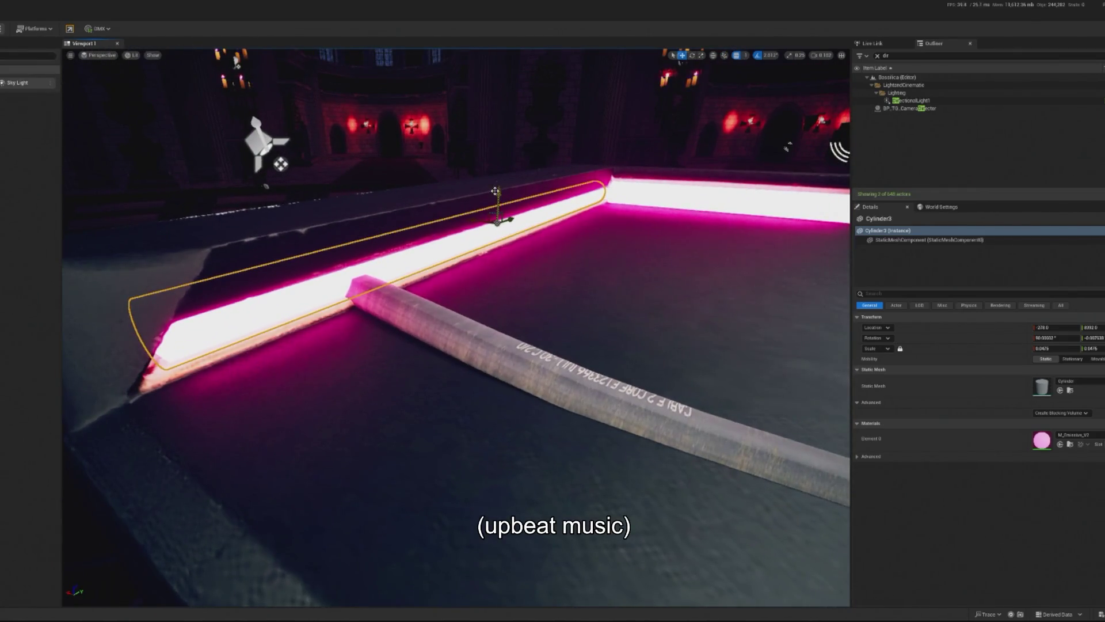
{"action": "left_click_drag", "start_coordinate": [495, 190], "coordinate": [495, 203]}
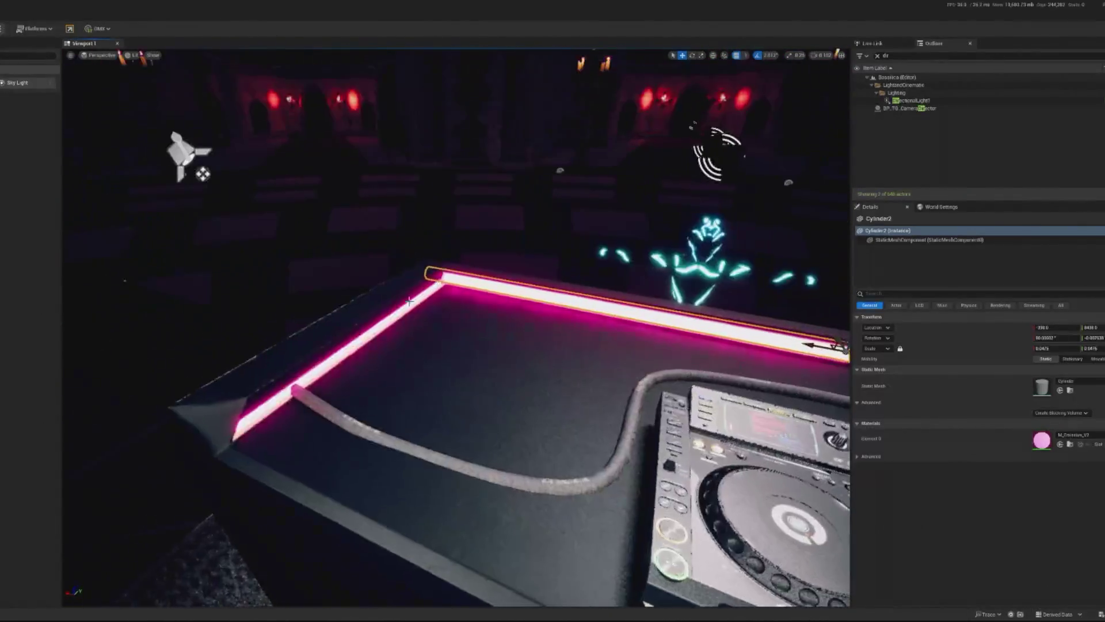
Select the coffin desk mesh, then neon strips Cylinder3 and Cylinder4.
{"action": "left_click", "coordinate": [377, 316]}
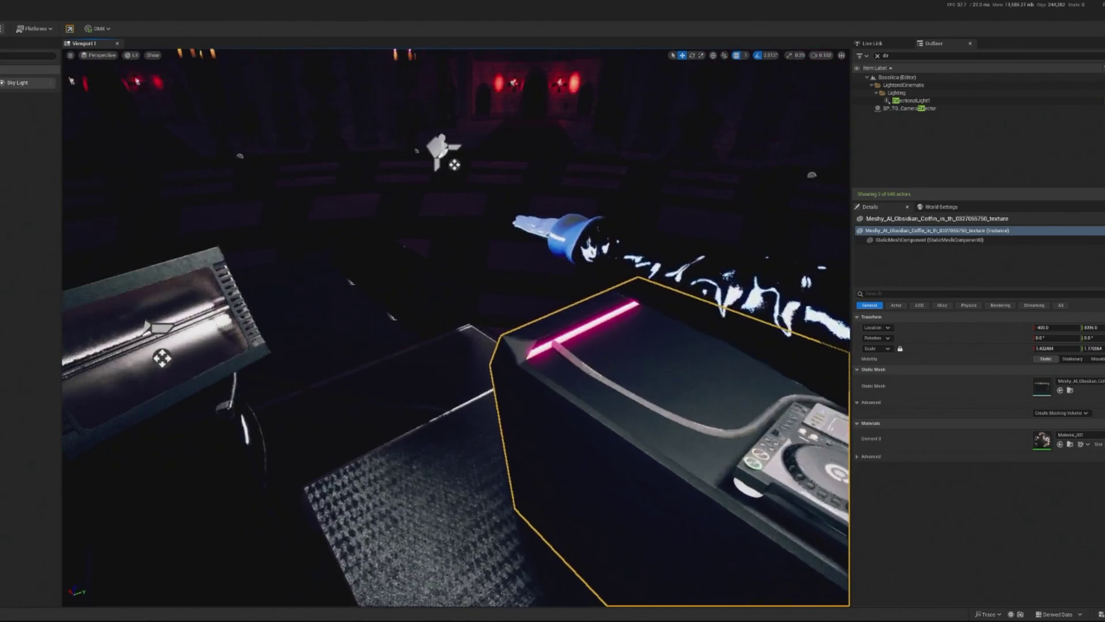
{"action": "left_click", "coordinate": [454, 306]}
{"action": "left_click", "coordinate": [480, 333]}
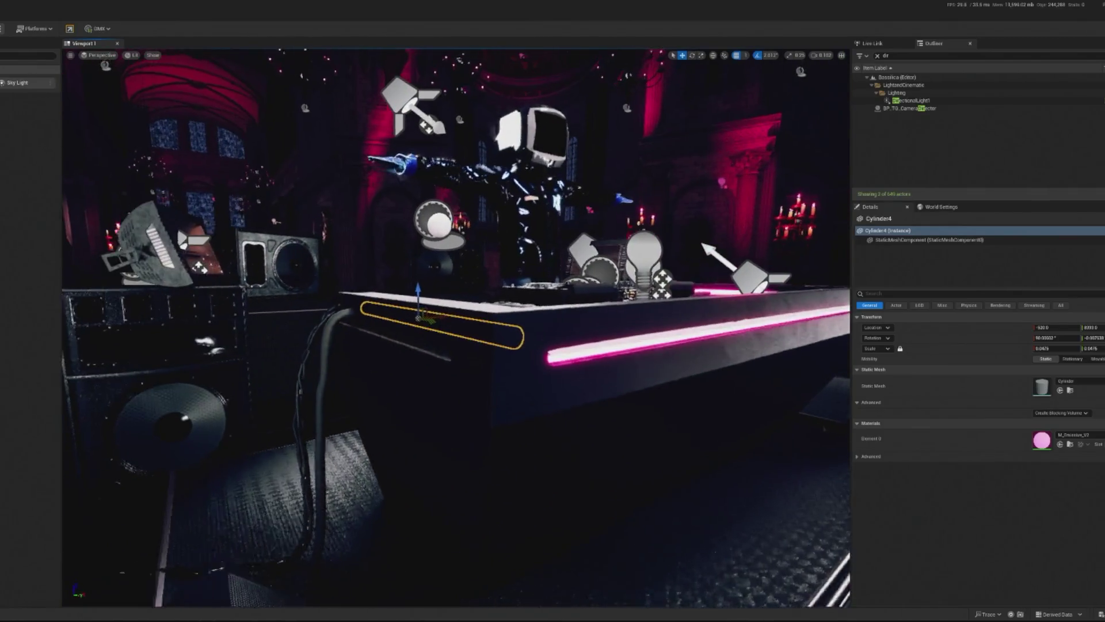
Rotate the neon strip and duplicate the pink neon bar as Cylinder6 along another desk edge.
{"action": "key", "text": "e"}
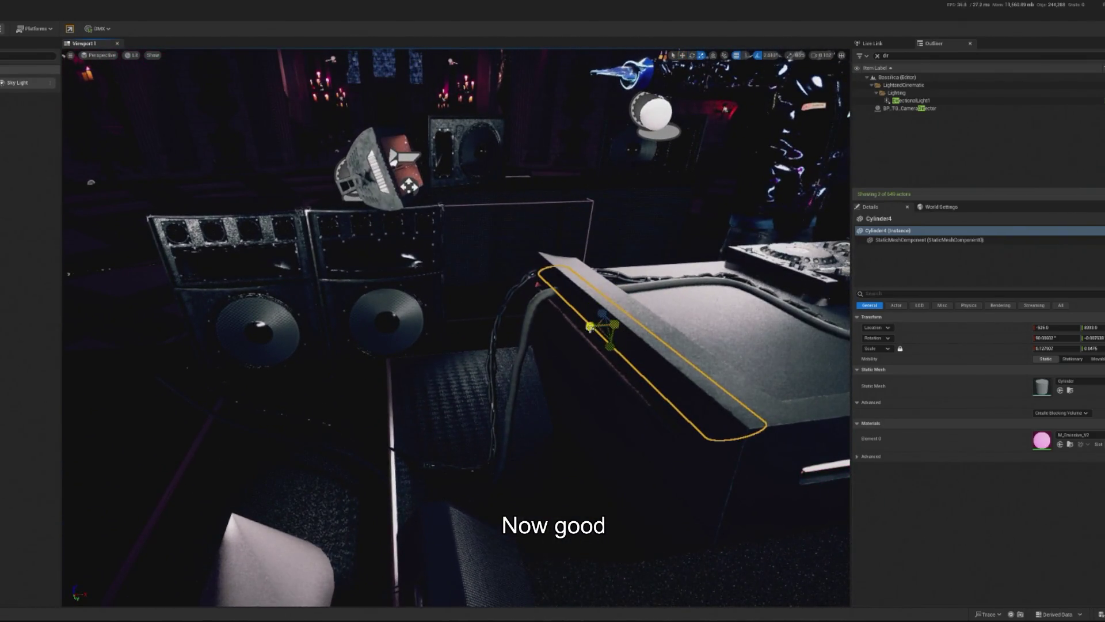
{"action": "left_click", "coordinate": [748, 374]}
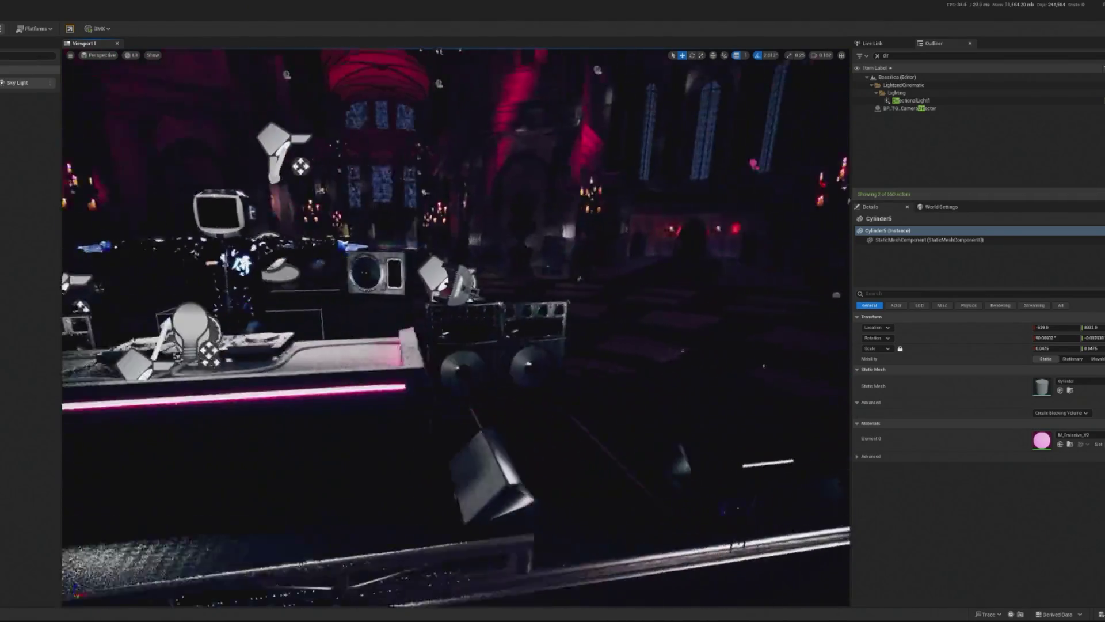
{"action": "key", "text": "ctrl+d"}
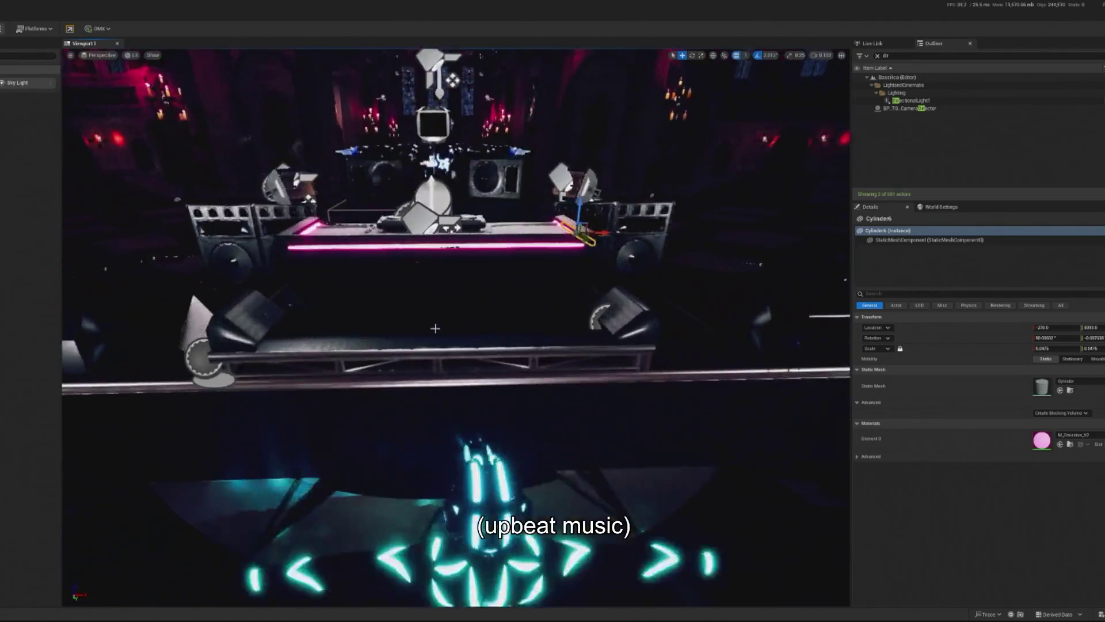
{"action": "left_click", "coordinate": [509, 282]}
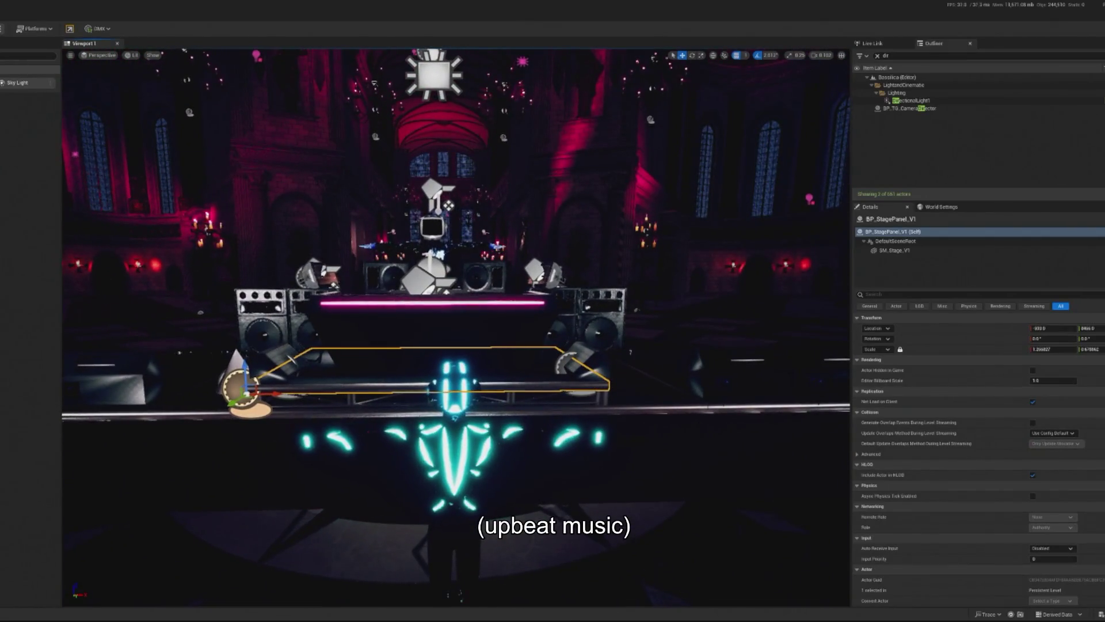
{"action": "key", "text": "alt+p"}
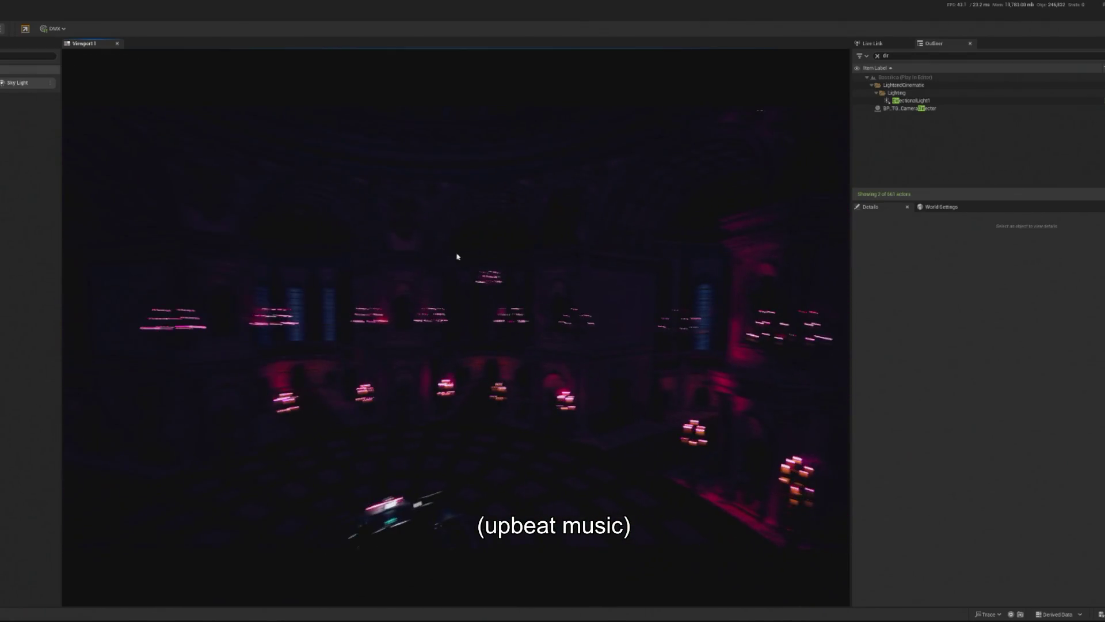
{"action": "key", "text": "Escape"}
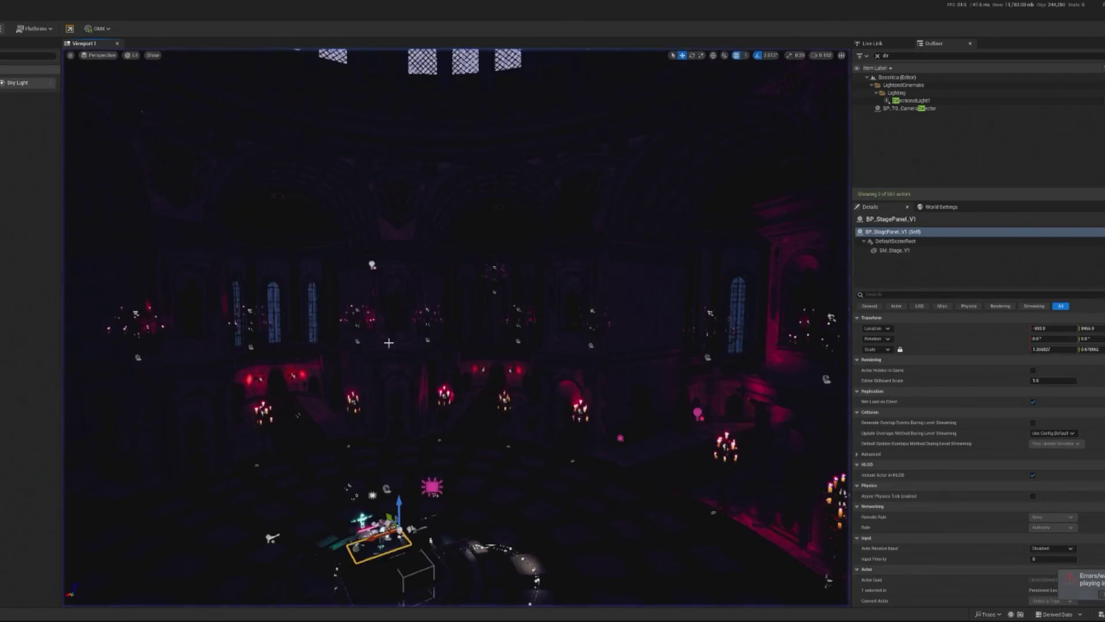
{"action": "key", "text": "w"}
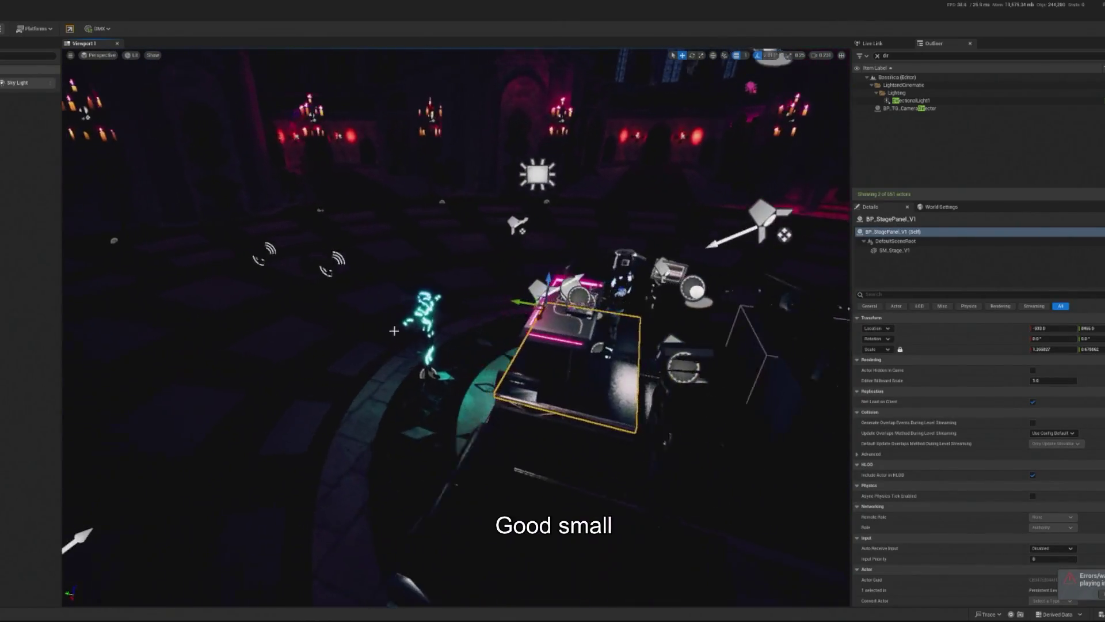
{"action": "left_click", "coordinate": [342, 272]}
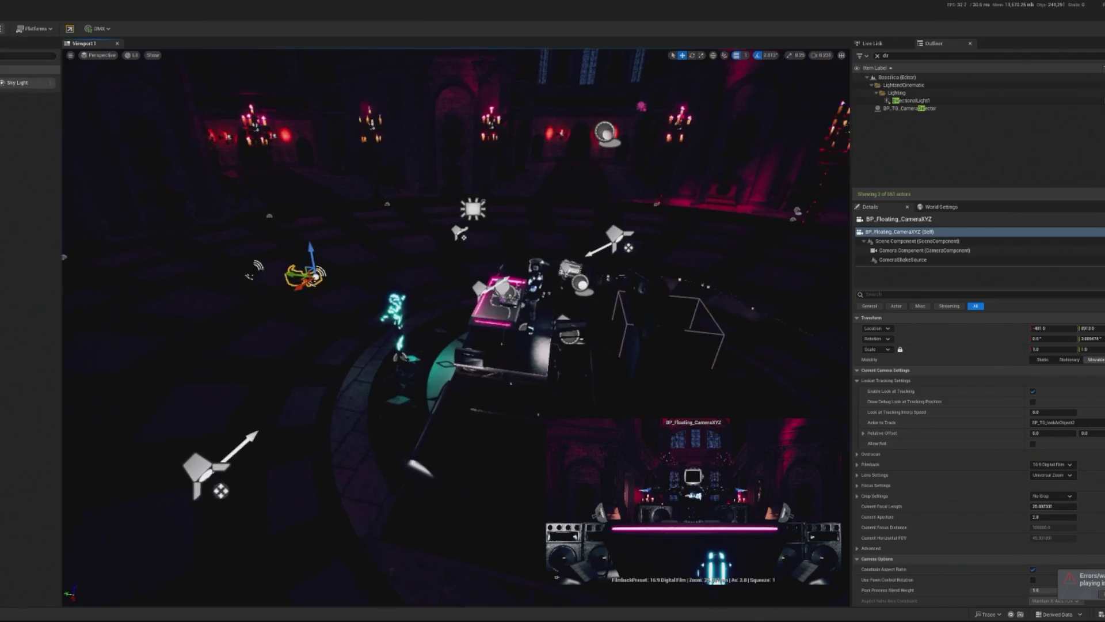
Alt-drag copies of the floating camera and move BP_Floating_CameraXYZ5 down to the table's left end.
{"action": "mouse_move", "coordinate": [300, 275]}
{"action": "left_mouse_down"}
{"action": "mouse_move", "coordinate": [447, 306]}
{"action": "mouse_move", "coordinate": [424, 337]}
{"action": "mouse_move", "coordinate": [416, 378]}
{"action": "left_mouse_up"}
{"action": "left_click_drag", "start_coordinate": [454, 323], "coordinate": [519, 313]}
{"action": "scroll", "coordinate": [518, 314], "scroll_direction": "up", "scroll_amount": 5}
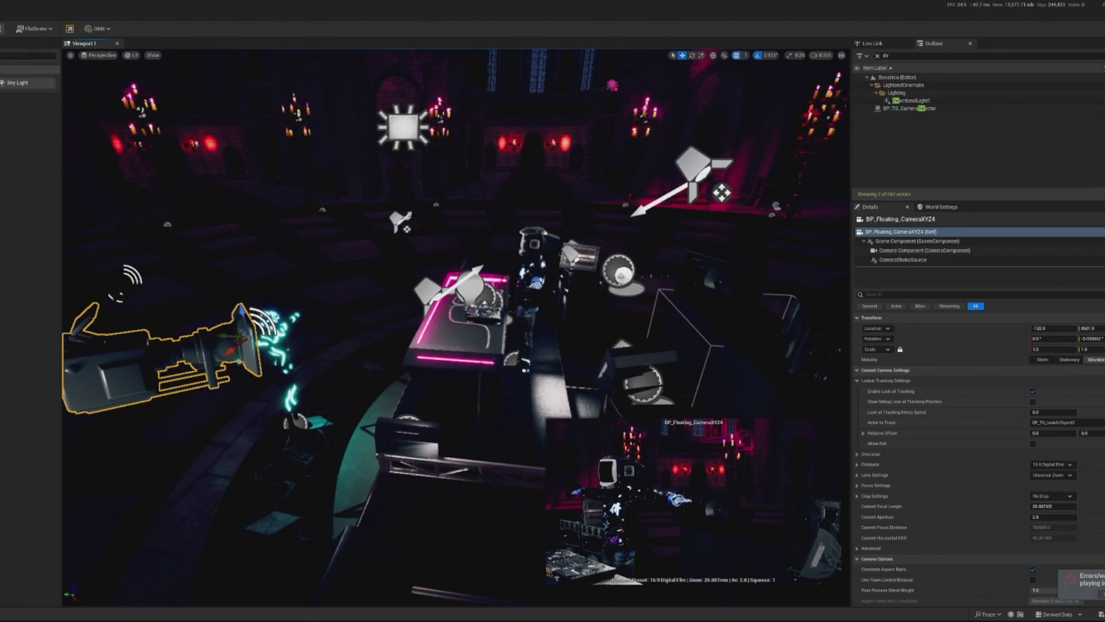
{"action": "left_click", "coordinate": [618, 269]}
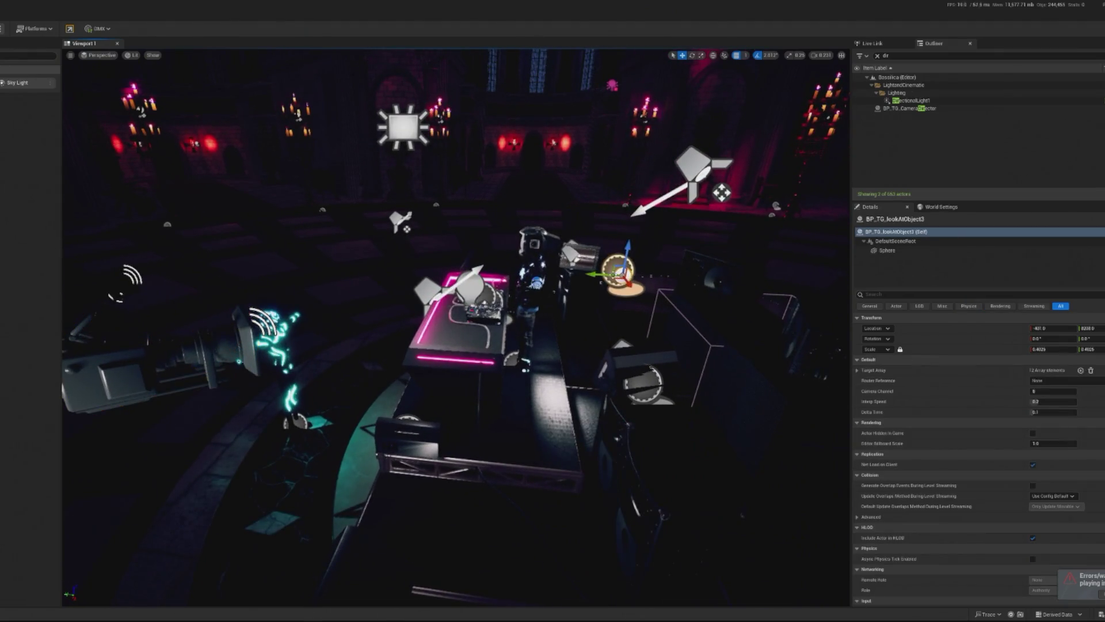
{"action": "left_click", "coordinate": [253, 337]}
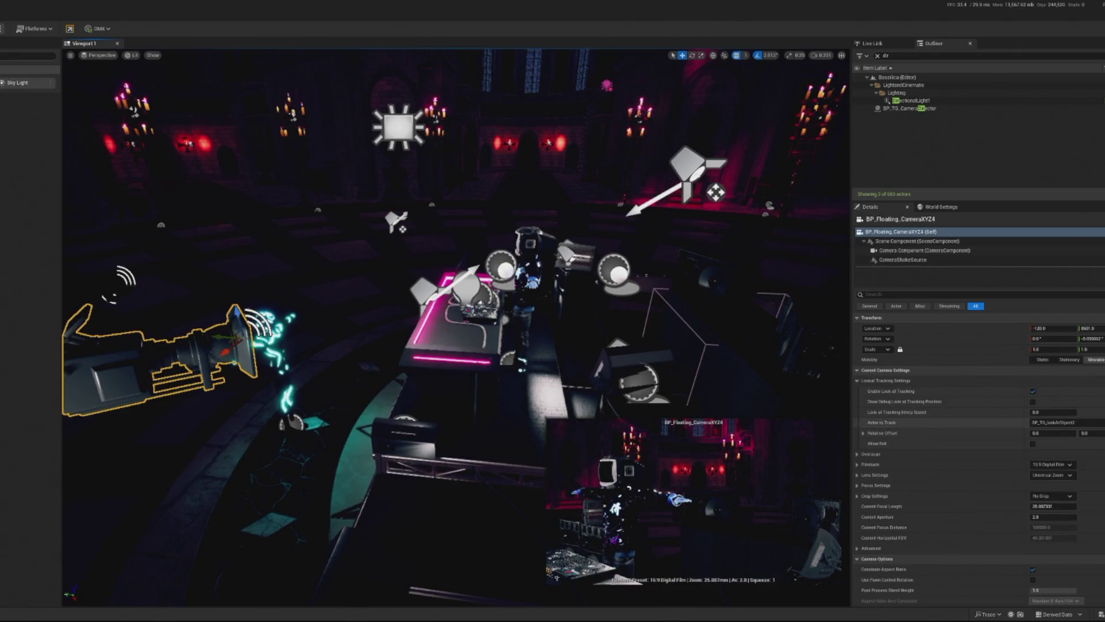
{"action": "scroll", "coordinate": [514, 274], "scroll_direction": "down", "scroll_amount": 5}
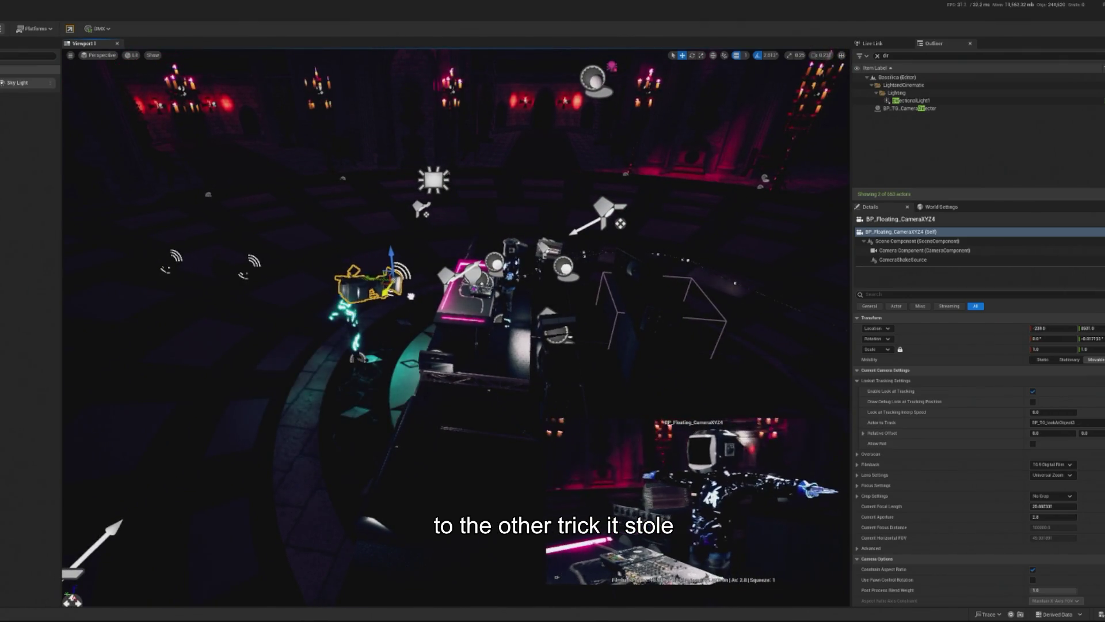
{"action": "scroll", "coordinate": [460, 241], "scroll_direction": "up", "scroll_amount": 5}
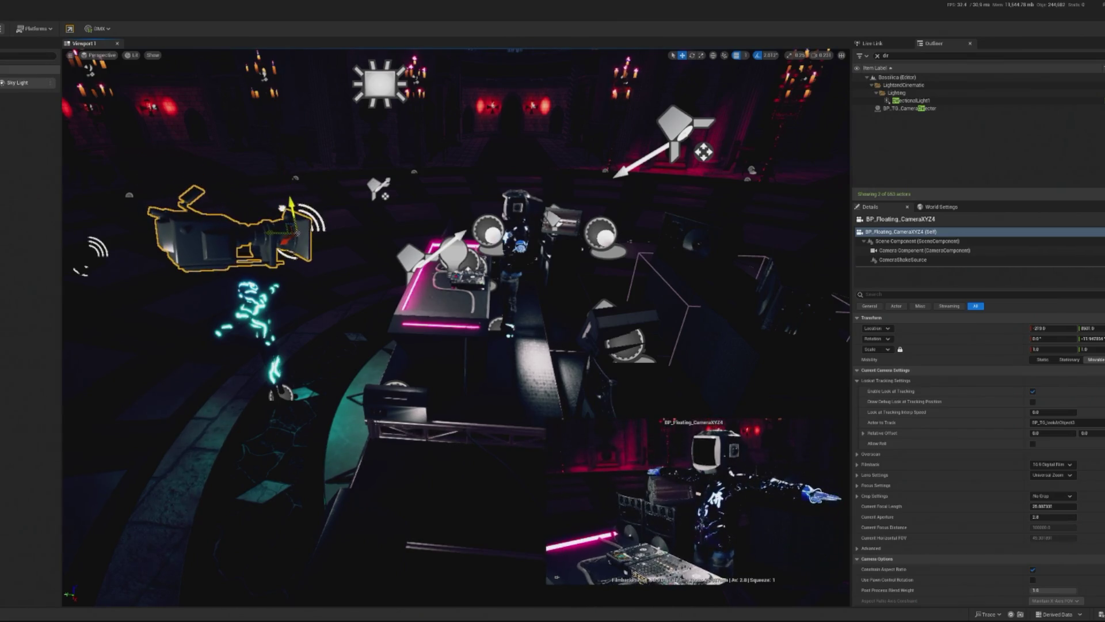
{"action": "left_click_drag", "start_coordinate": [392, 238], "coordinate": [506, 256]}
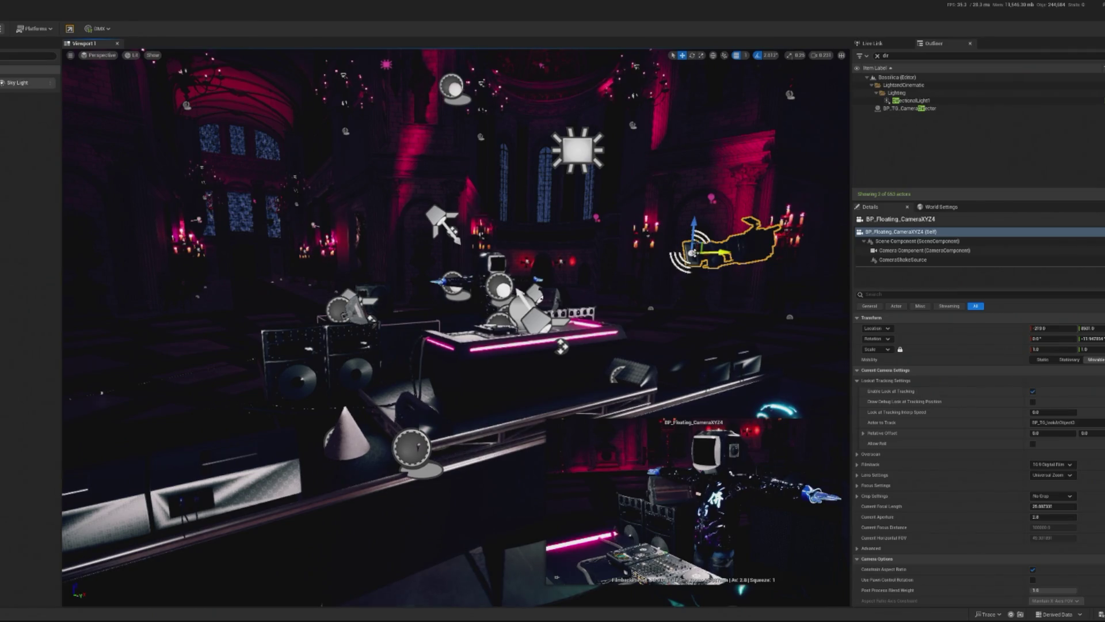
{"action": "mouse_move", "coordinate": [613, 278]}
{"action": "left_mouse_down"}
{"action": "mouse_move", "coordinate": [524, 265]}
{"action": "mouse_move", "coordinate": [271, 293]}
{"action": "mouse_move", "coordinate": [215, 318]}
{"action": "mouse_move", "coordinate": [158, 312]}
{"action": "left_mouse_up"}
{"action": "mouse_move", "coordinate": [154, 262]}
{"action": "left_mouse_down"}
{"action": "mouse_move", "coordinate": [146, 297]}
{"action": "mouse_move", "coordinate": [210, 324]}
{"action": "mouse_move", "coordinate": [171, 331]}
{"action": "left_mouse_up"}
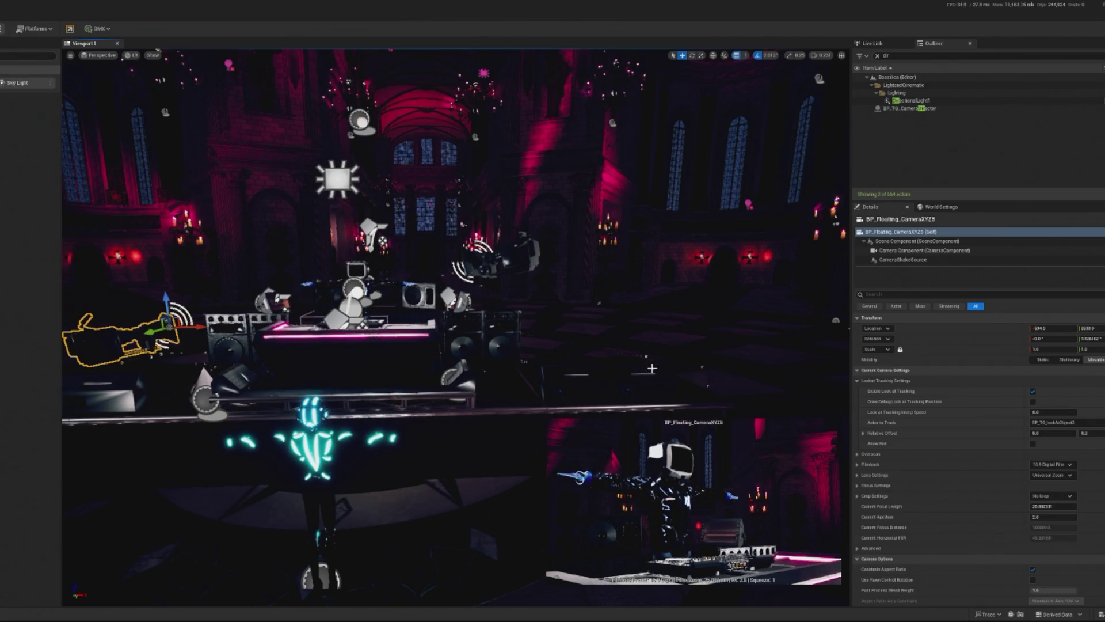
Duplicate the floating camera as BP_Floating_CameraXYZ7, raise it, and move it right of the stage.
{"action": "key", "text": "f"}
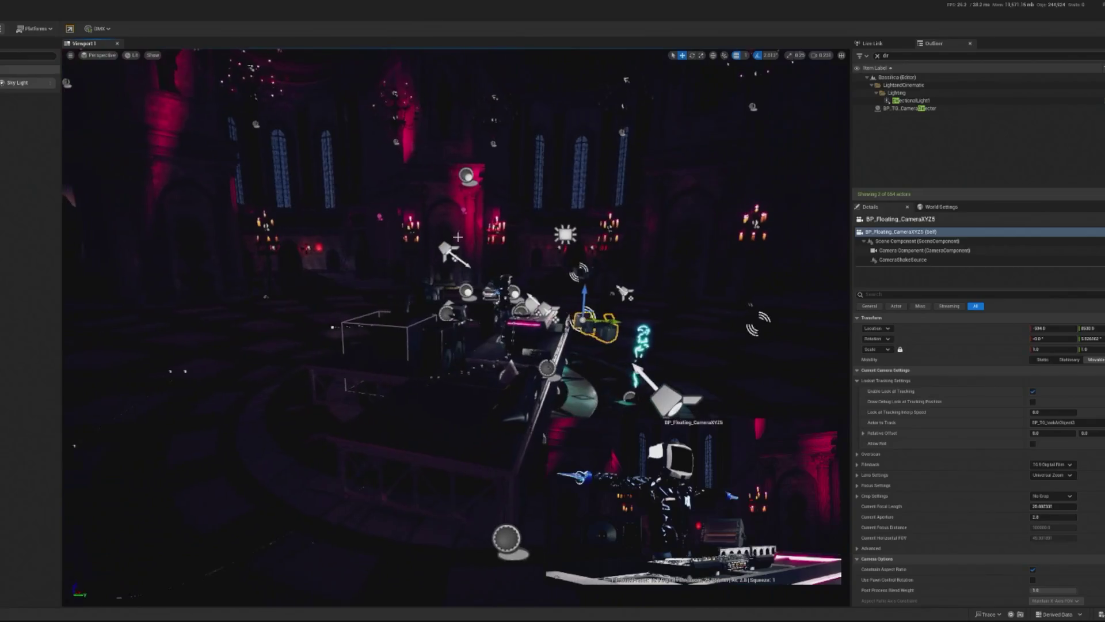
{"action": "mouse_move", "coordinate": [583, 297]}
{"action": "left_mouse_down"}
{"action": "mouse_move", "coordinate": [589, 241]}
{"action": "mouse_move", "coordinate": [588, 268]}
{"action": "left_mouse_up"}
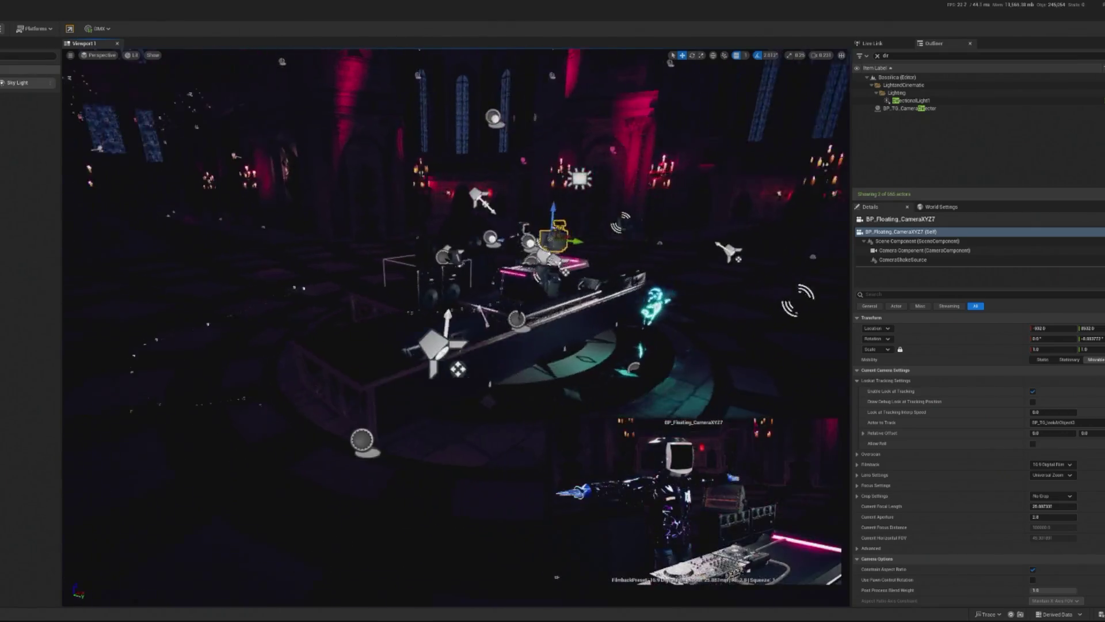
{"action": "left_click_drag", "start_coordinate": [420, 245], "coordinate": [597, 247]}
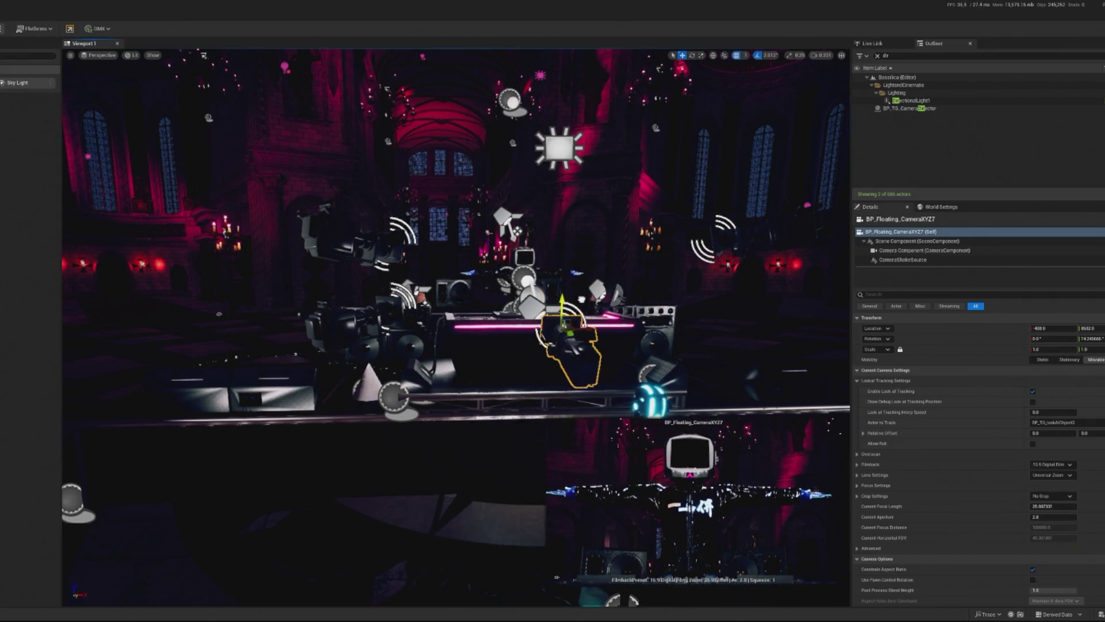
{"action": "key", "text": "f"}
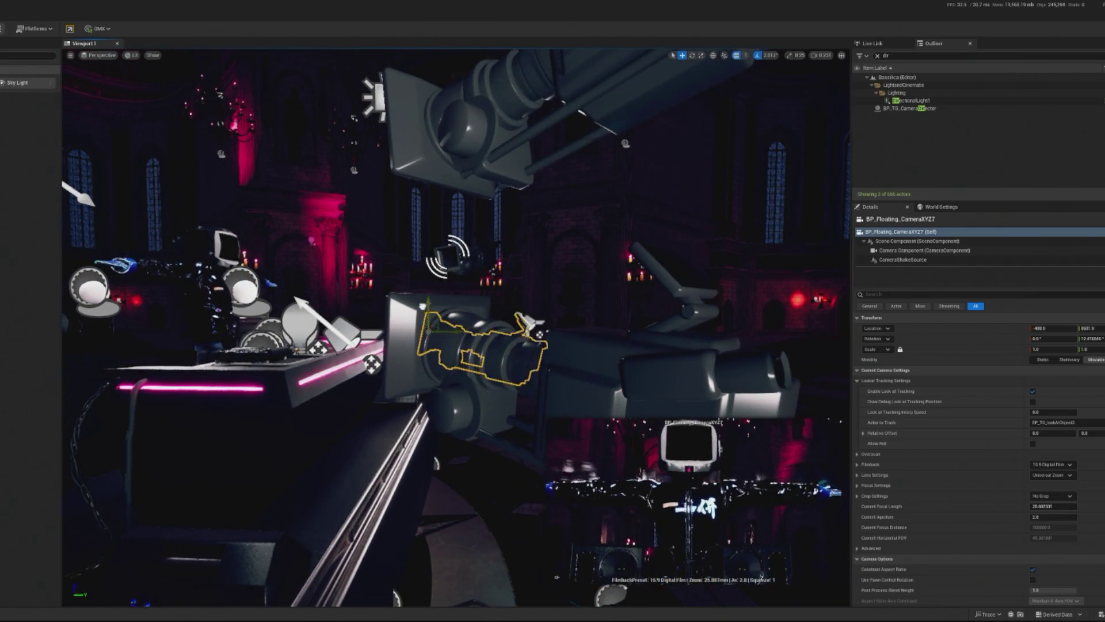
Lower its focal length to about 16.7, reposition it beside the desk, and clear the Outliner search.
{"action": "left_click_drag", "start_coordinate": [1054, 506], "coordinate": [1019, 506]}
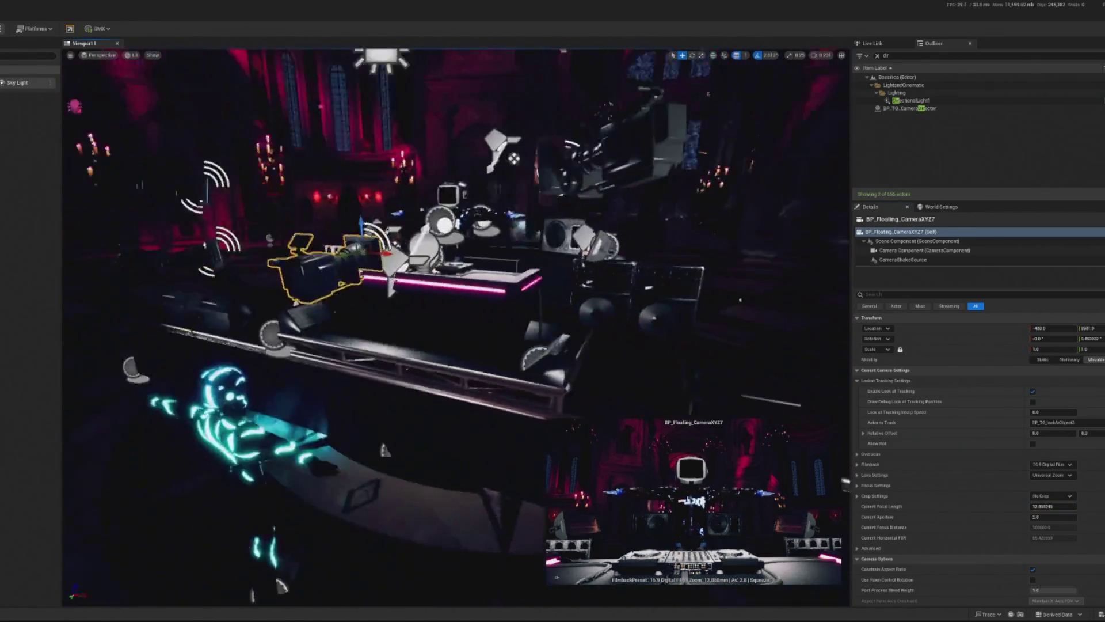
{"action": "left_click_drag", "start_coordinate": [470, 242], "coordinate": [480, 242]}
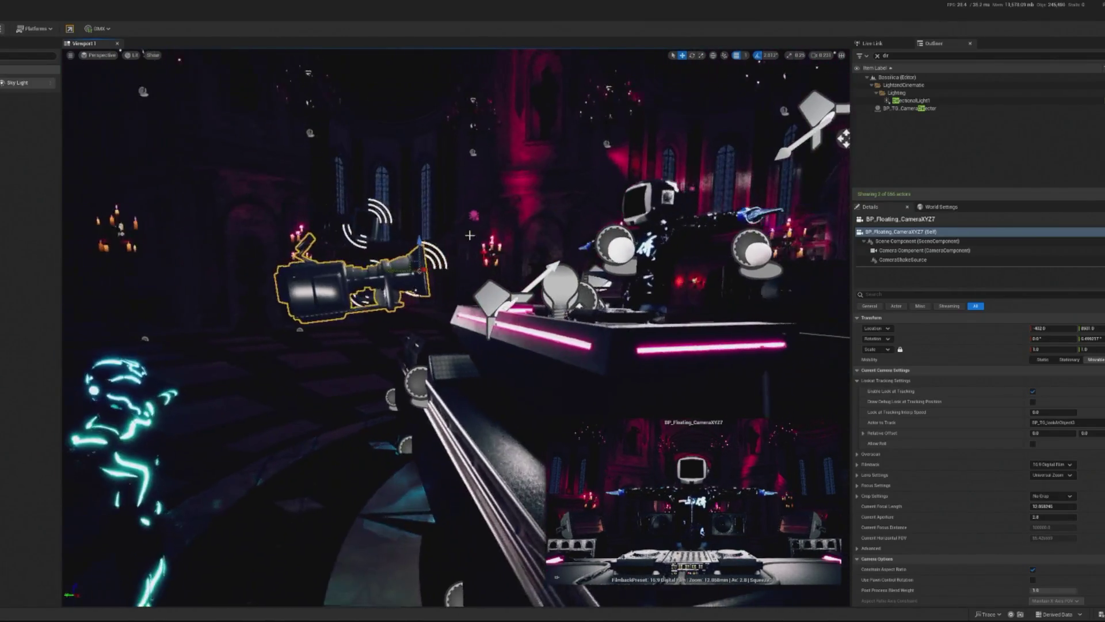
{"action": "left_click_drag", "start_coordinate": [396, 268], "coordinate": [443, 264]}
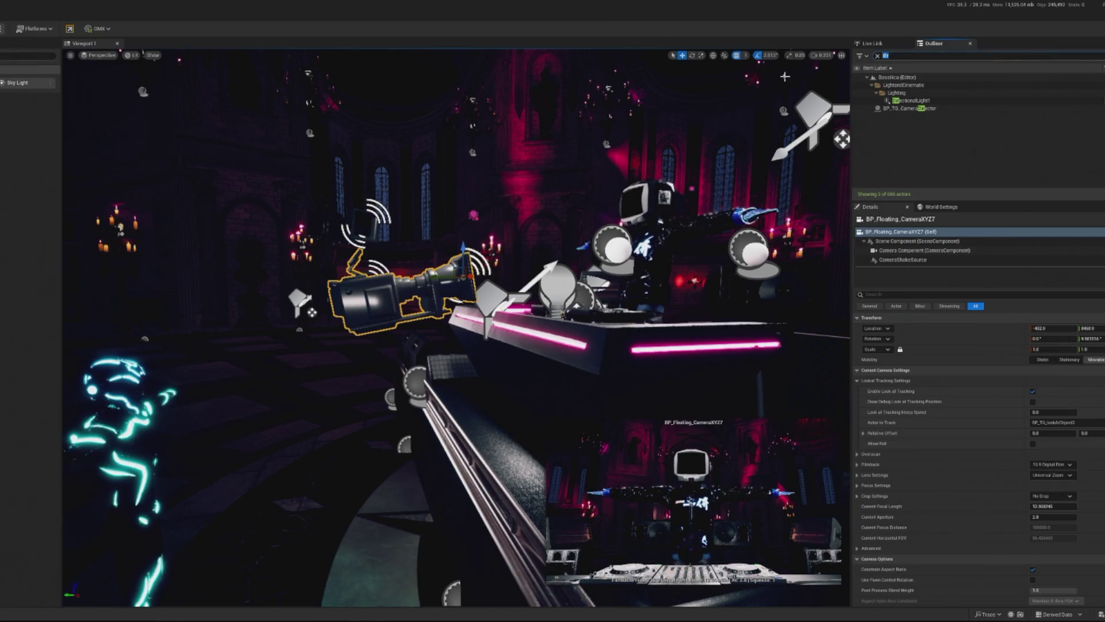
{"action": "key", "text": "BackSpace"}
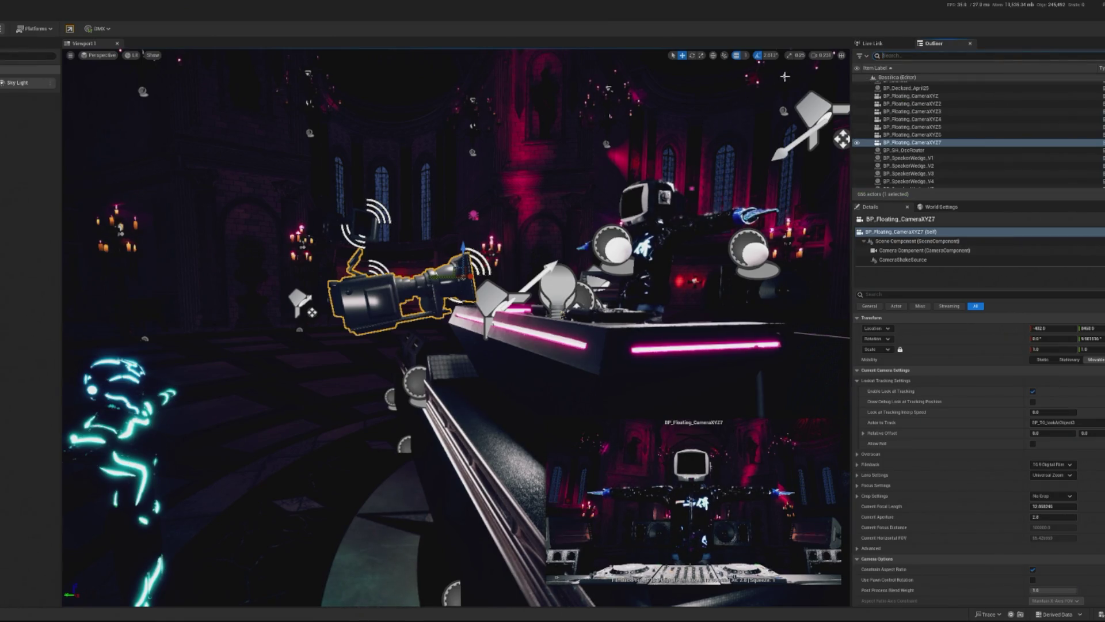
Find BP_TG_CameraDirector via 'dr' search and assign floating cameras to Camera Array slots 1 and 2.
{"action": "type", "text": "dr"}
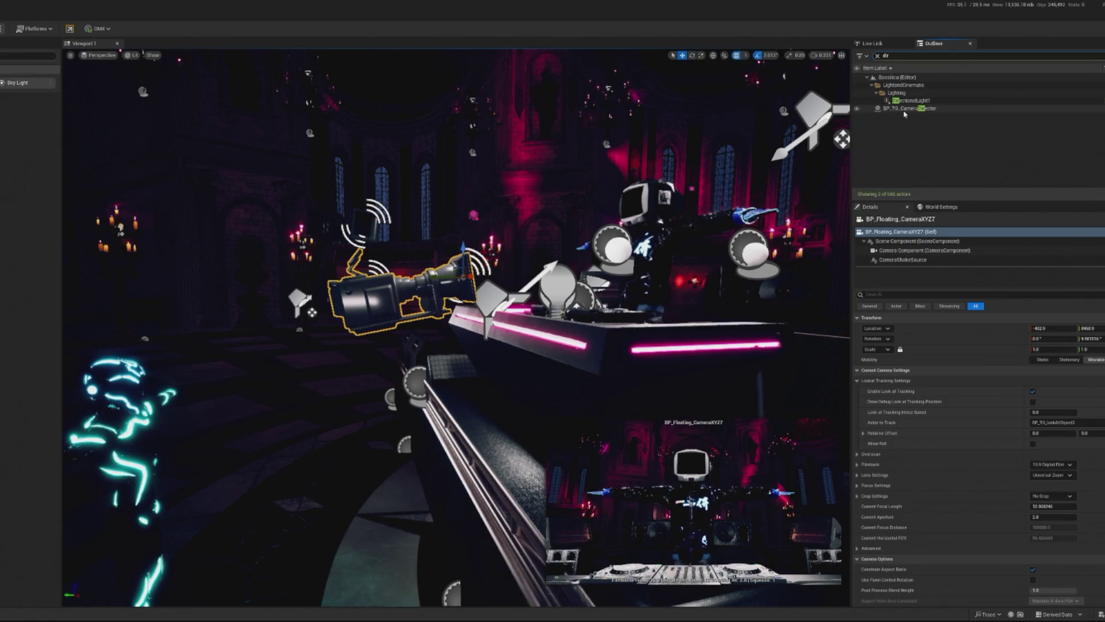
{"action": "left_click", "coordinate": [905, 110]}
{"action": "left_click", "coordinate": [1062, 445]}
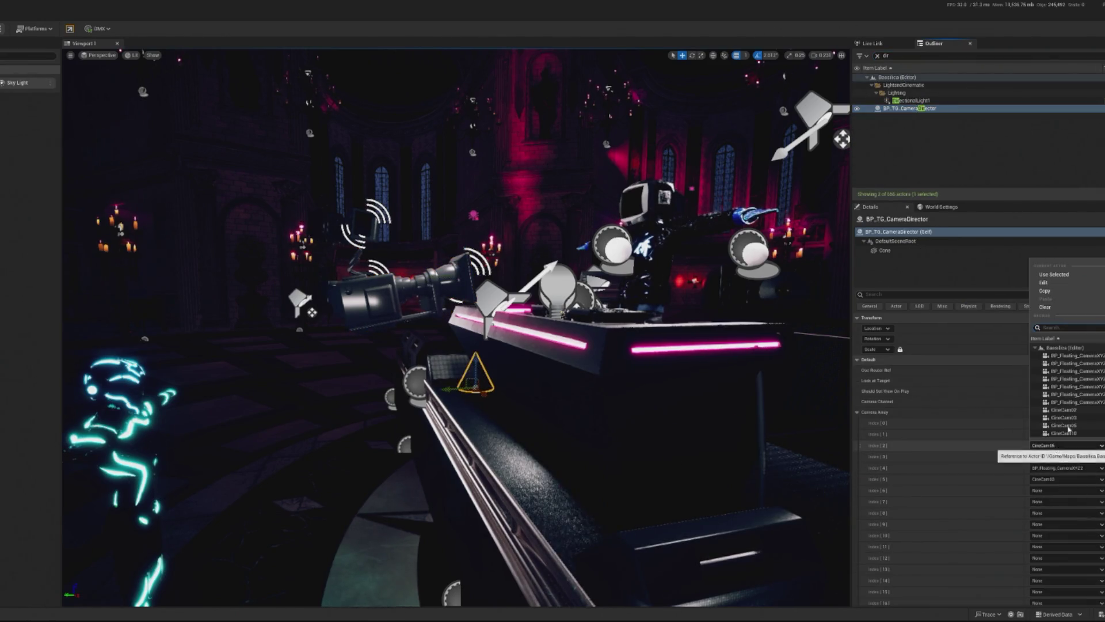
{"action": "left_click", "coordinate": [1100, 374]}
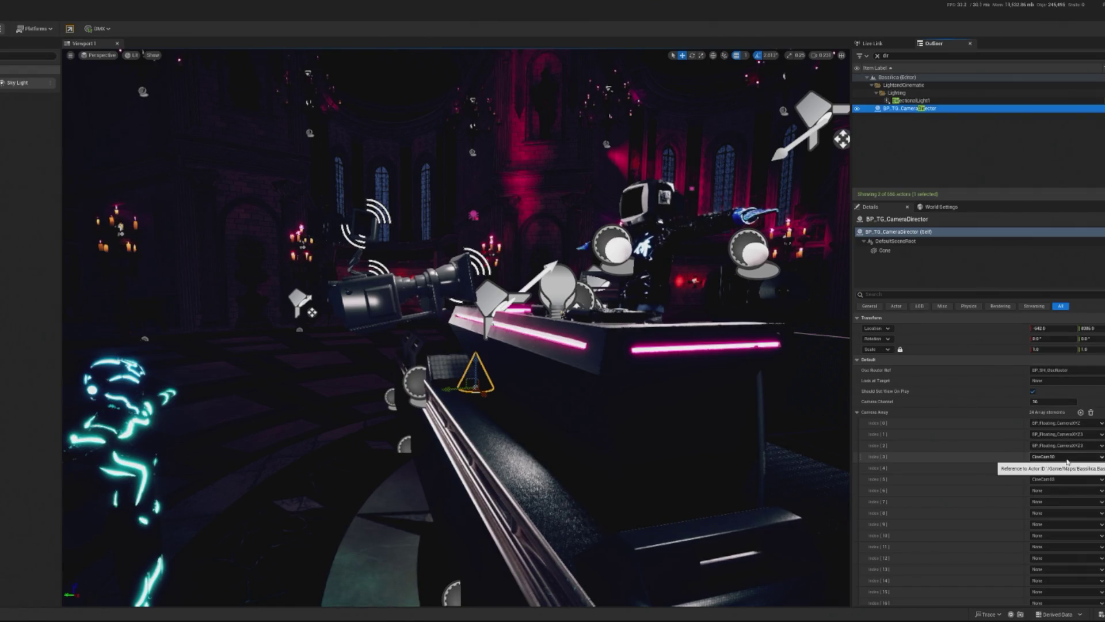
{"action": "left_click", "coordinate": [1073, 434]}
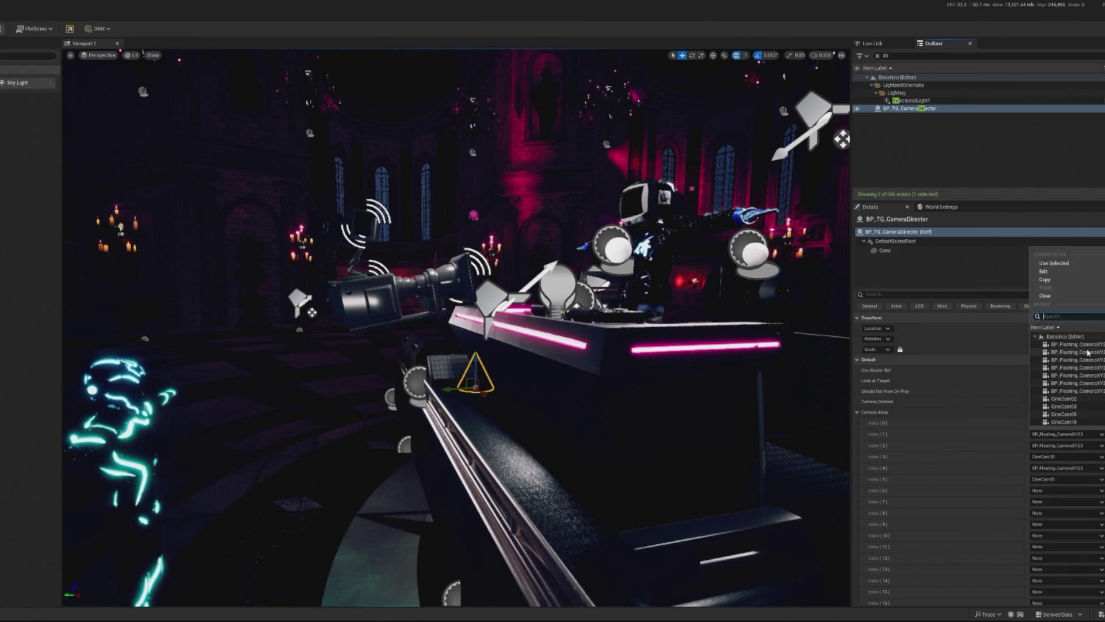
{"action": "left_click", "coordinate": [1088, 353]}
Fill slots 3–6 with floating cameras, ending XYZ5, XYZ6, XYZ7, and play-test the level.
{"action": "left_click", "coordinate": [1064, 458]}
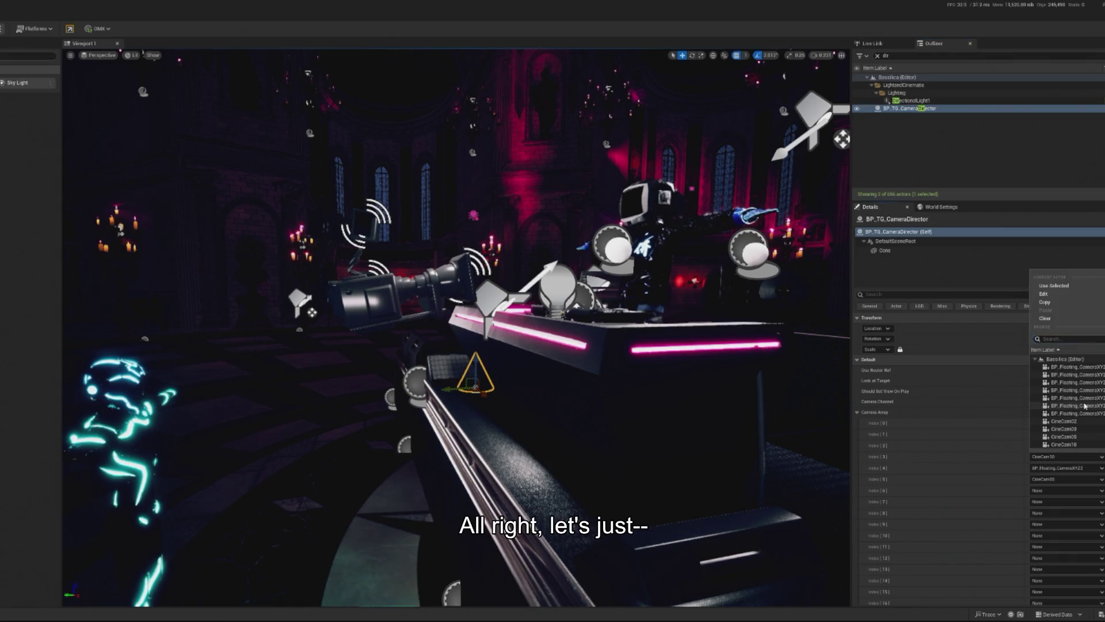
{"action": "left_click", "coordinate": [1085, 406]}
{"action": "left_click", "coordinate": [1065, 468]}
{"action": "left_click", "coordinate": [1079, 409]}
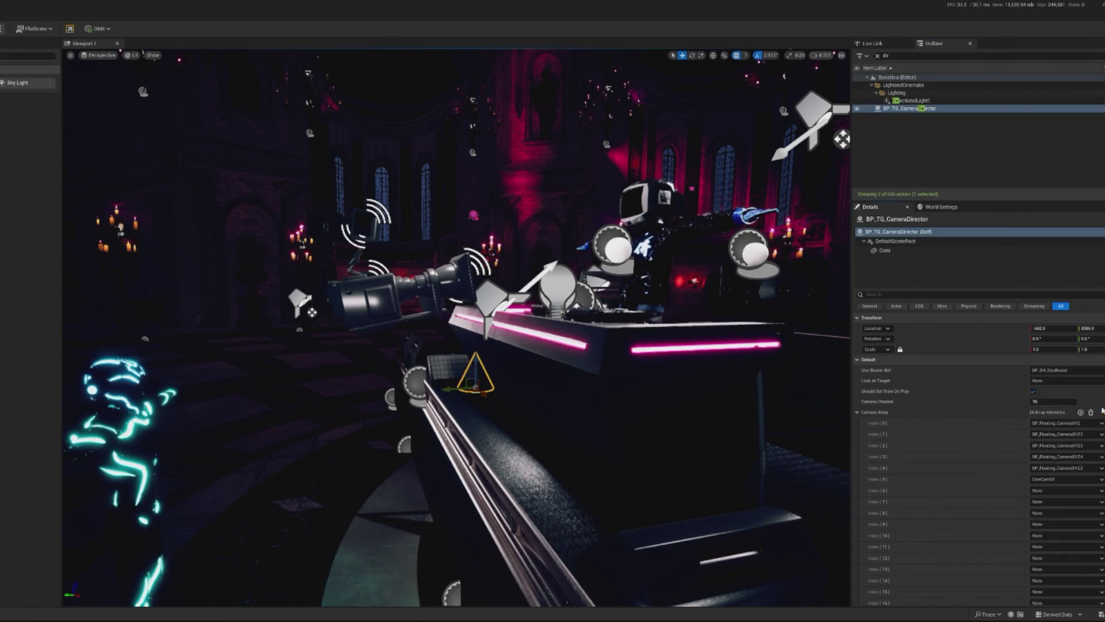
{"action": "left_click", "coordinate": [1066, 478]}
{"action": "left_click", "coordinate": [1082, 409]}
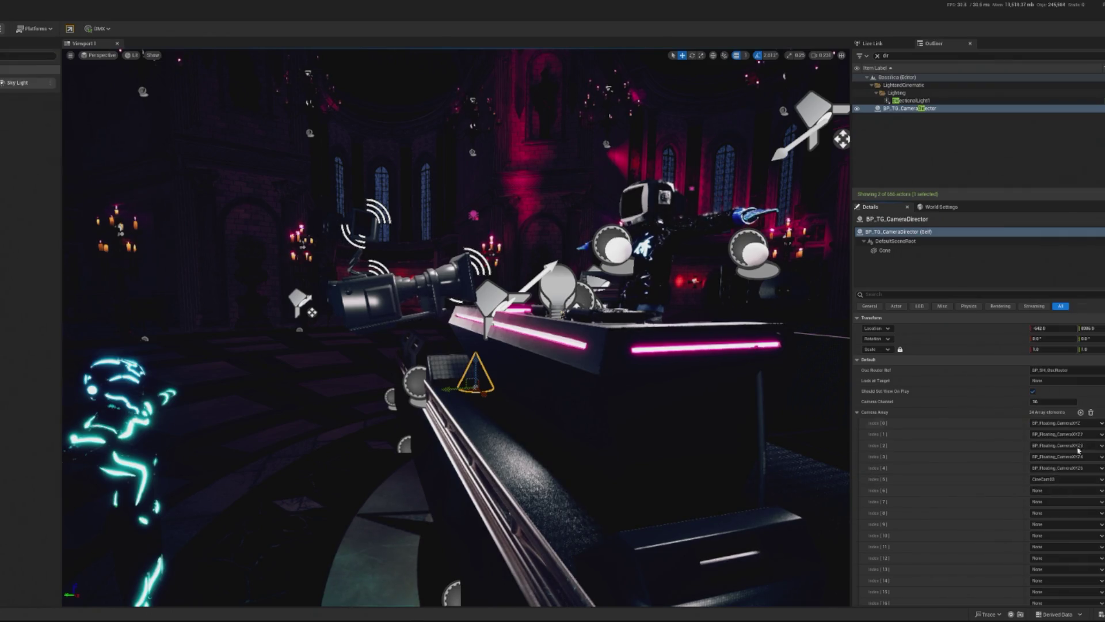
{"action": "left_click", "coordinate": [1059, 490]}
{"action": "left_click", "coordinate": [1076, 447]}
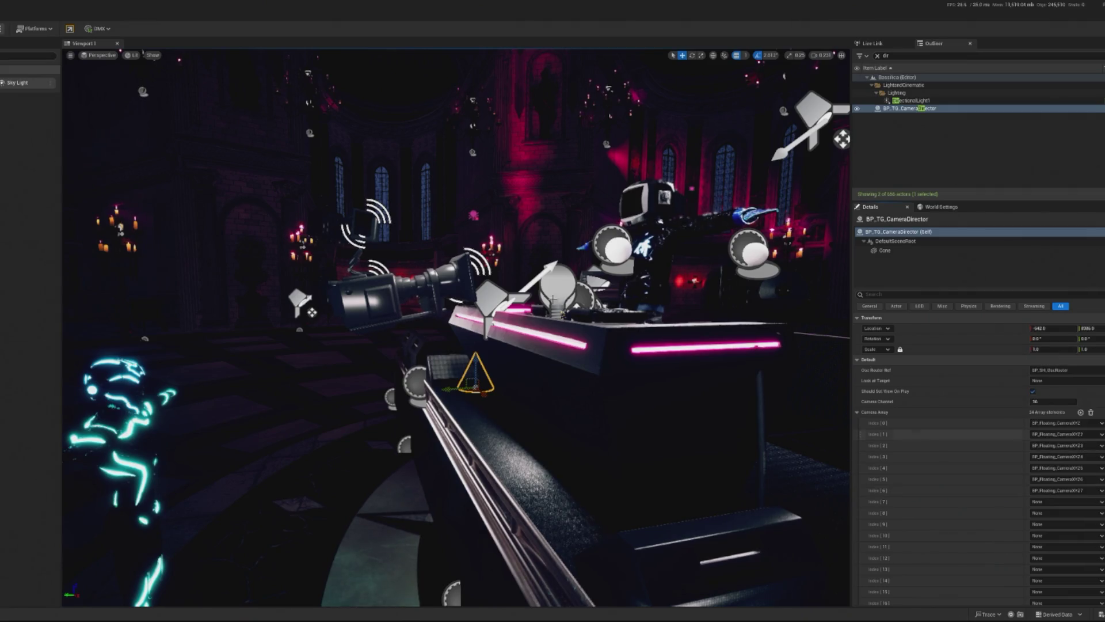
{"action": "key", "text": "alt+p"}
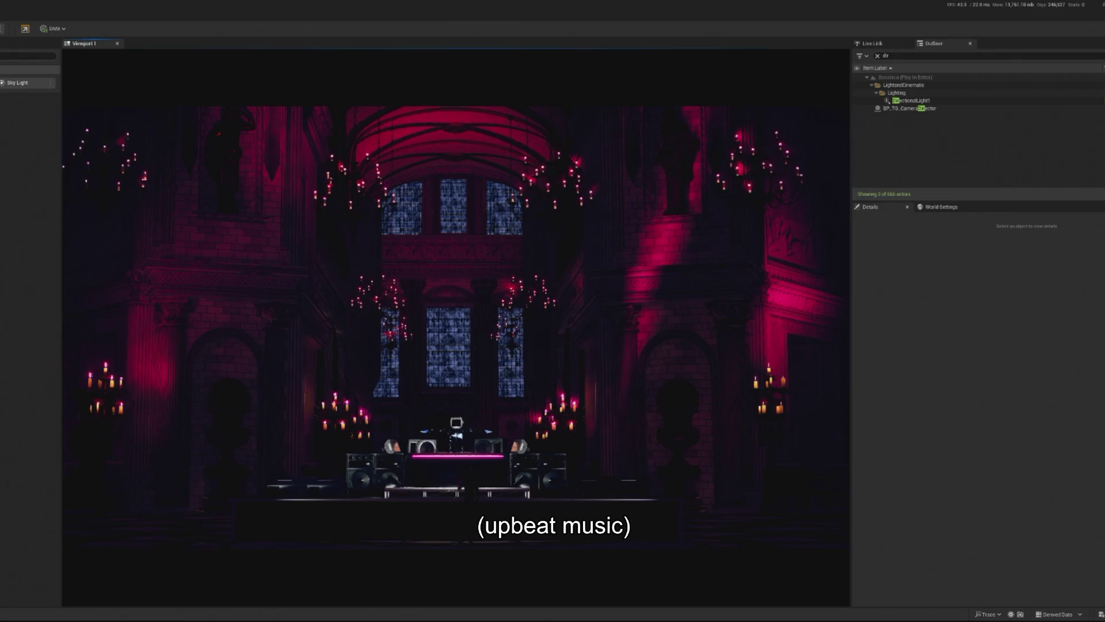
{"action": "key", "text": "Escape"}
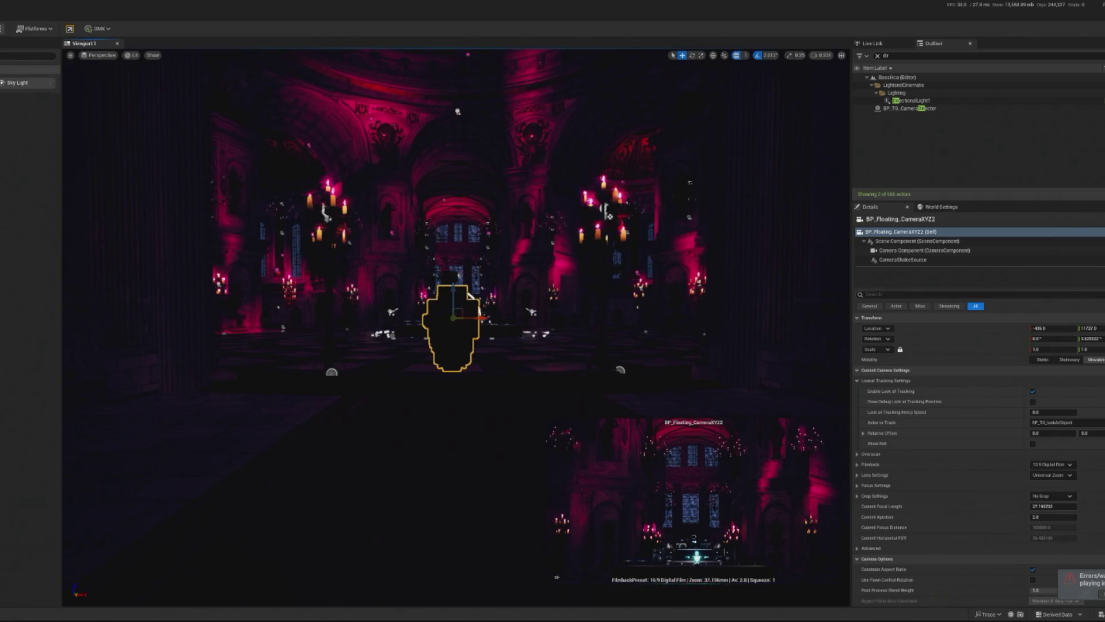
Give BP_Floating_CameraXYZ2 a 12.85 mm focal length, shift it along X and Y, and play-test.
{"action": "left_click_drag", "start_coordinate": [486, 320], "coordinate": [523, 333]}
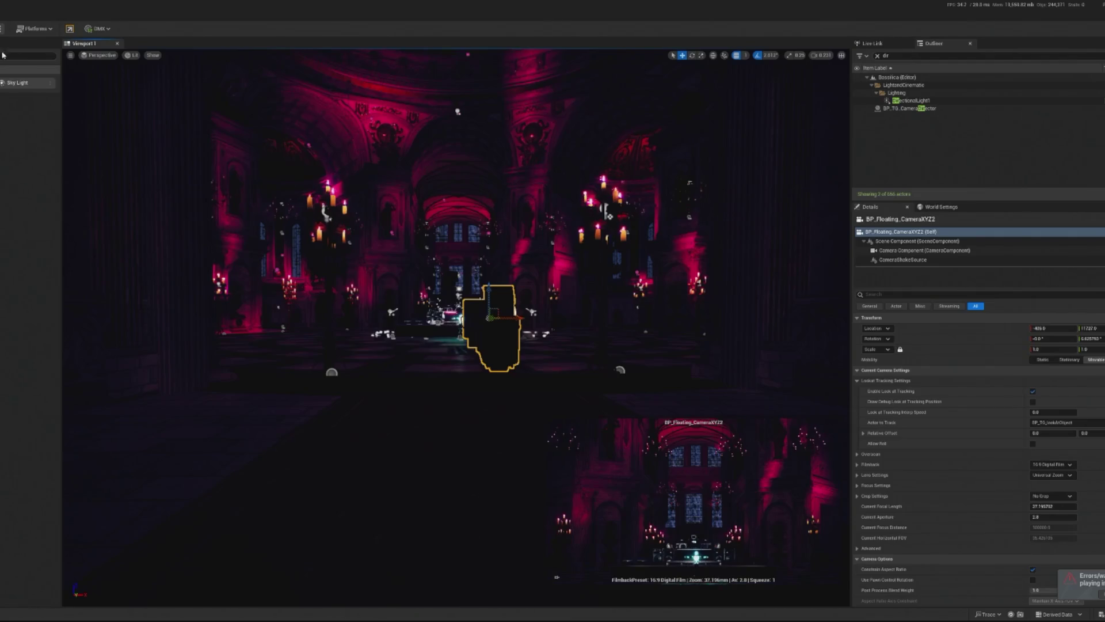
{"action": "left_click_drag", "start_coordinate": [1054, 506], "coordinate": [999, 506]}
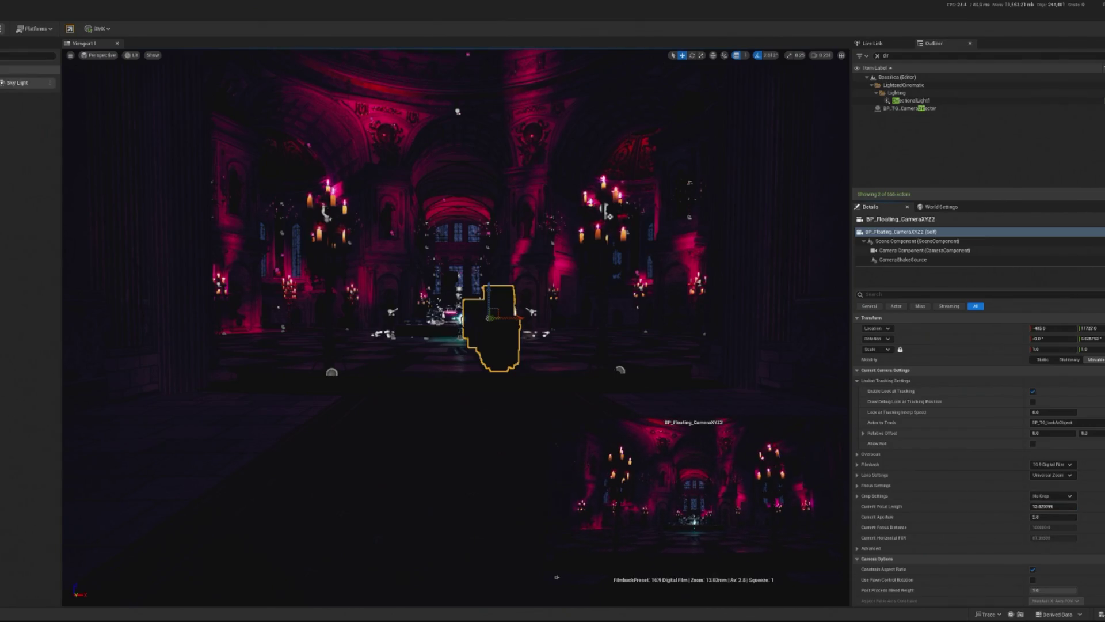
{"action": "key", "text": "f"}
{"action": "mouse_move", "coordinate": [1091, 328]}
{"action": "left_mouse_down"}
{"action": "mouse_move", "coordinate": [1050, 329]}
{"action": "mouse_move", "coordinate": [1088, 328]}
{"action": "left_mouse_up"}
{"action": "key", "text": "f"}
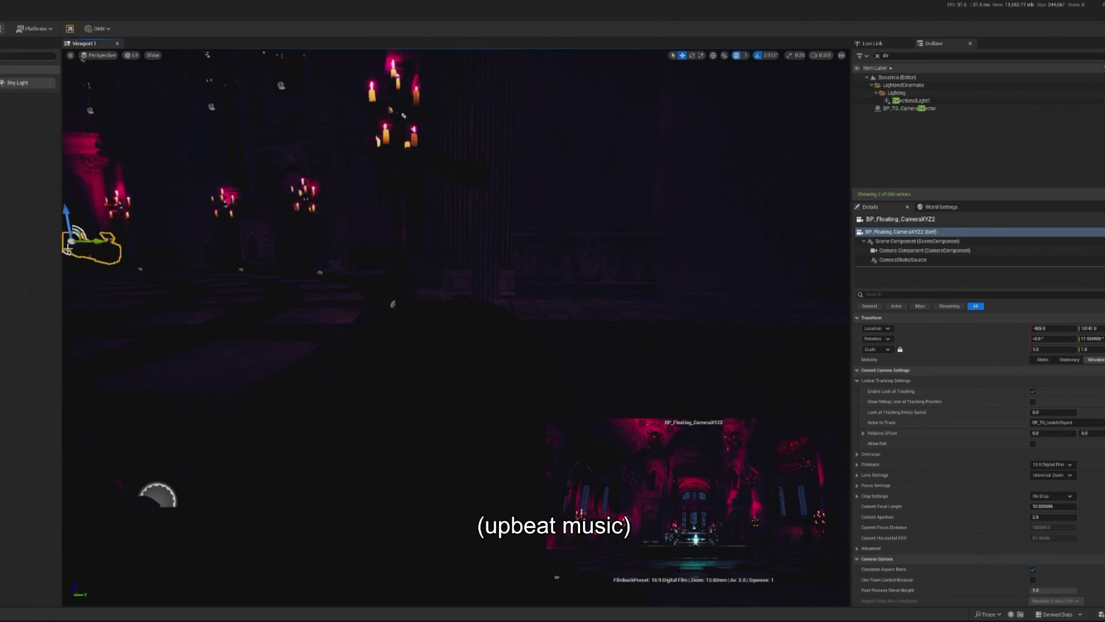
{"action": "key", "text": "f"}
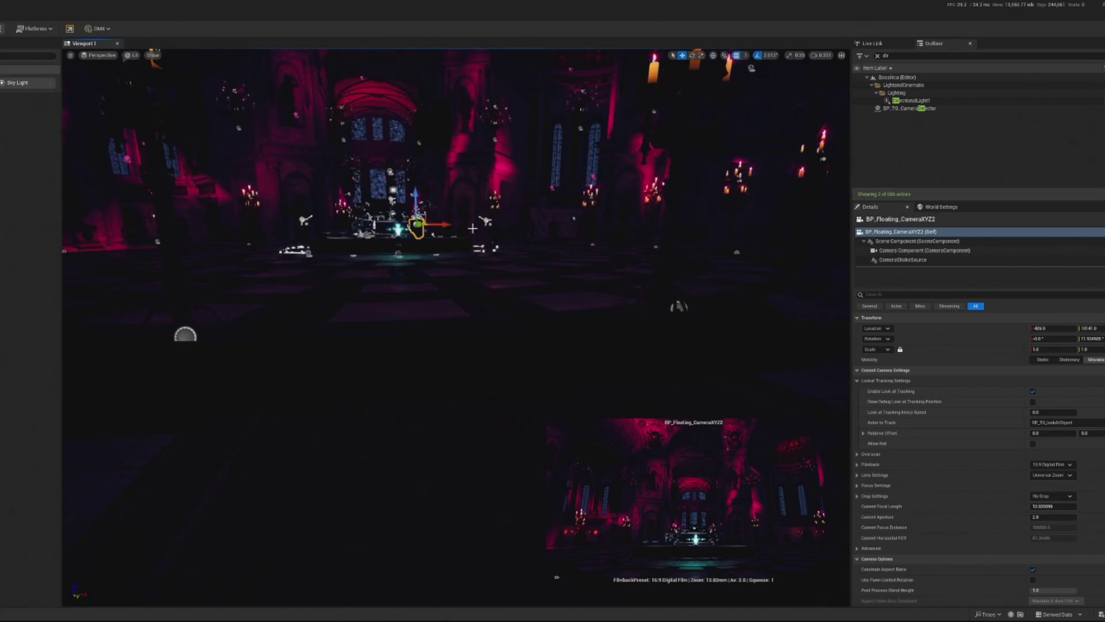
{"action": "left_click_drag", "start_coordinate": [443, 224], "coordinate": [452, 224]}
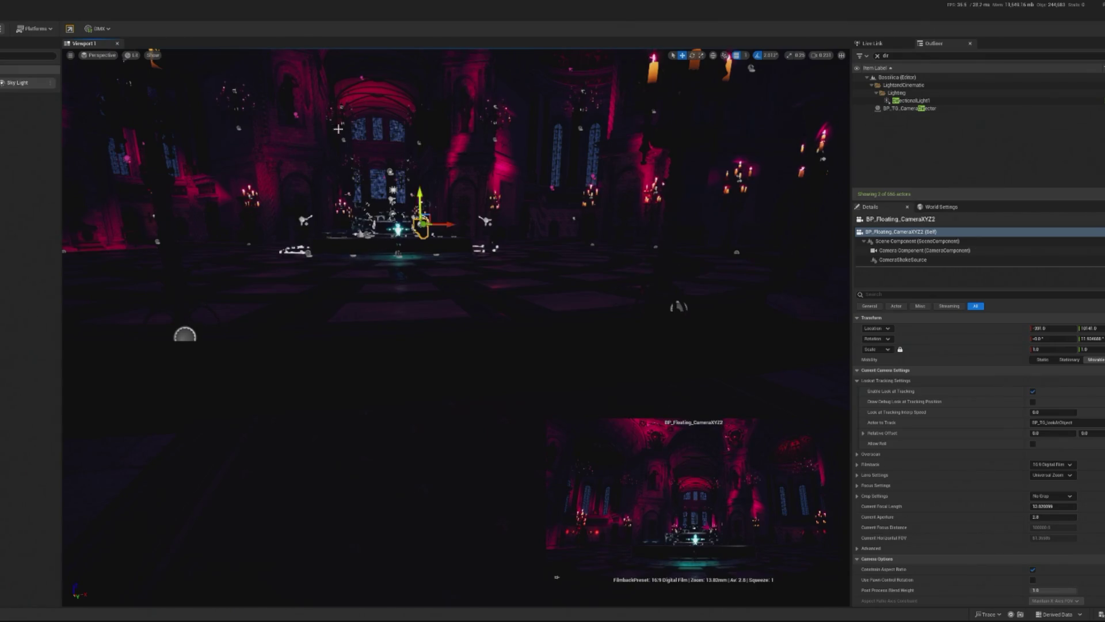
{"action": "key", "text": "alt+p"}
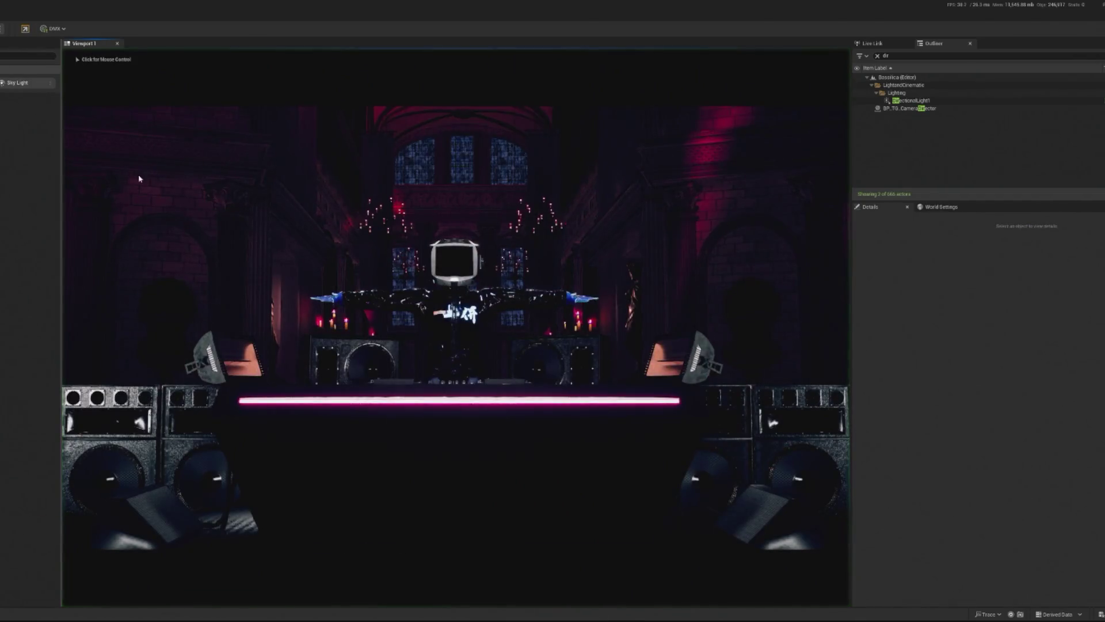
{"action": "left_click", "coordinate": [615, 430]}
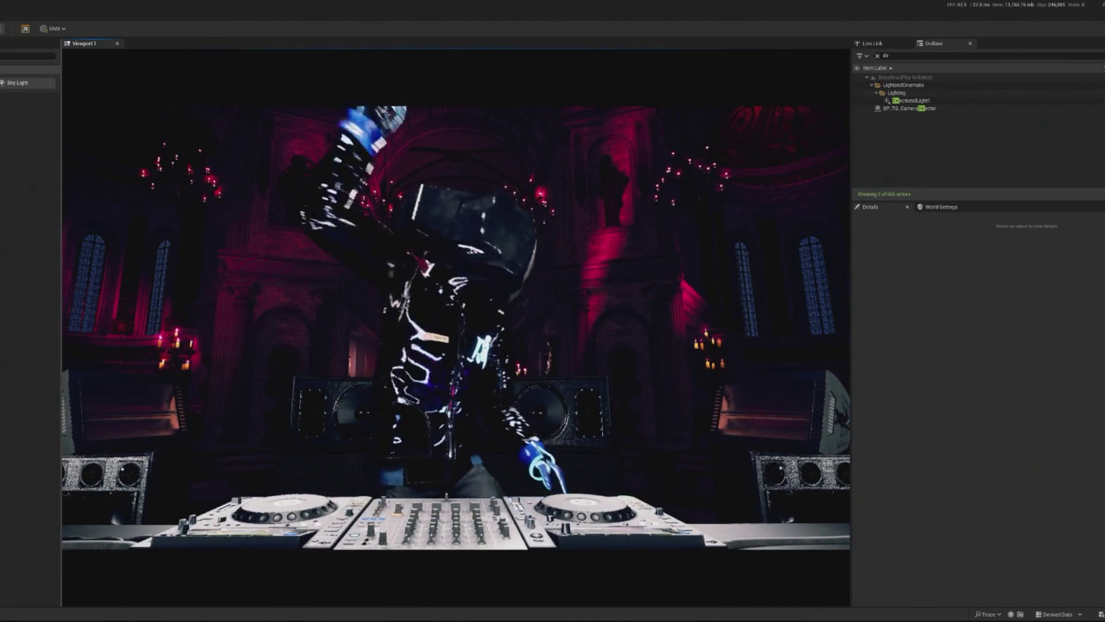
{"action": "key", "text": "Escape"}
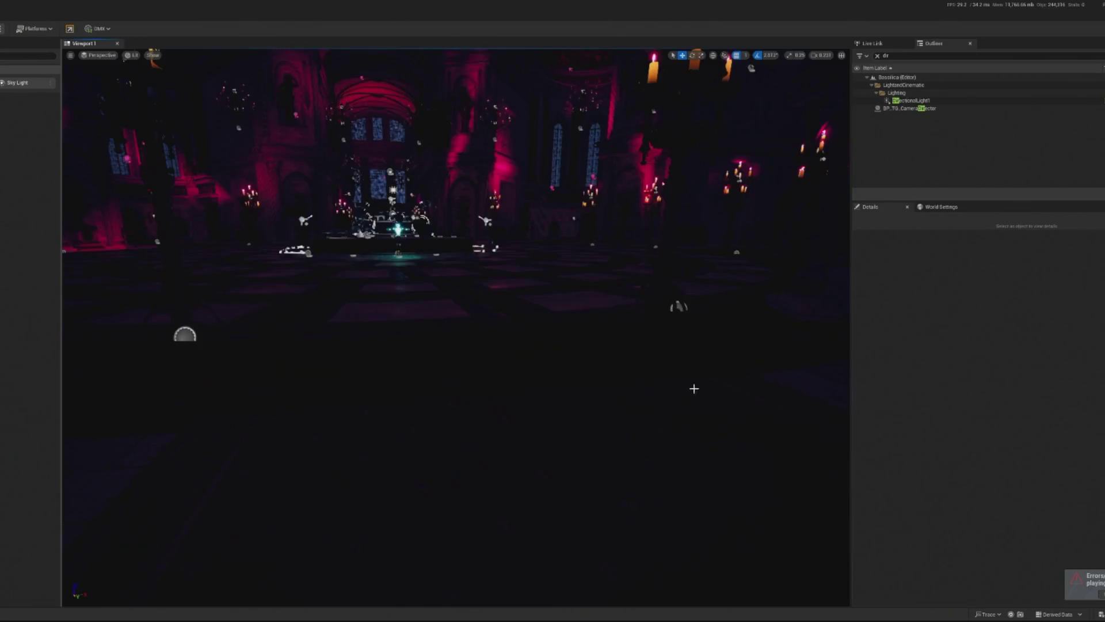
Select and frame the spotlight above the DJ stage, then play-test its current lighting.
{"action": "left_click_drag", "start_coordinate": [557, 576], "coordinate": [618, 250]}
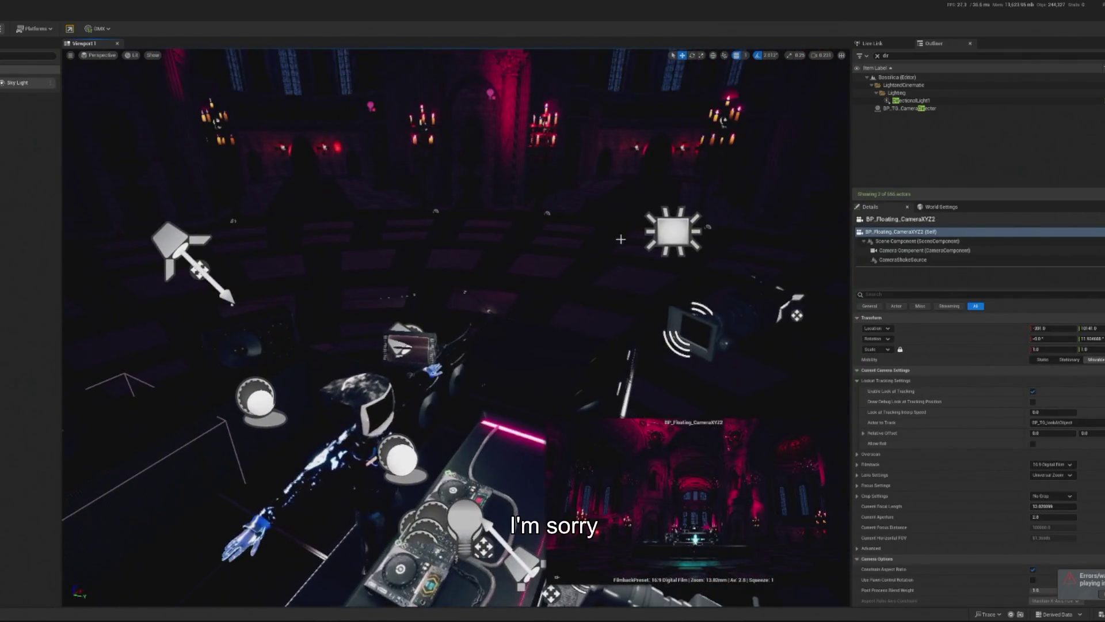
{"action": "left_click", "coordinate": [662, 238]}
{"action": "key", "text": "f"}
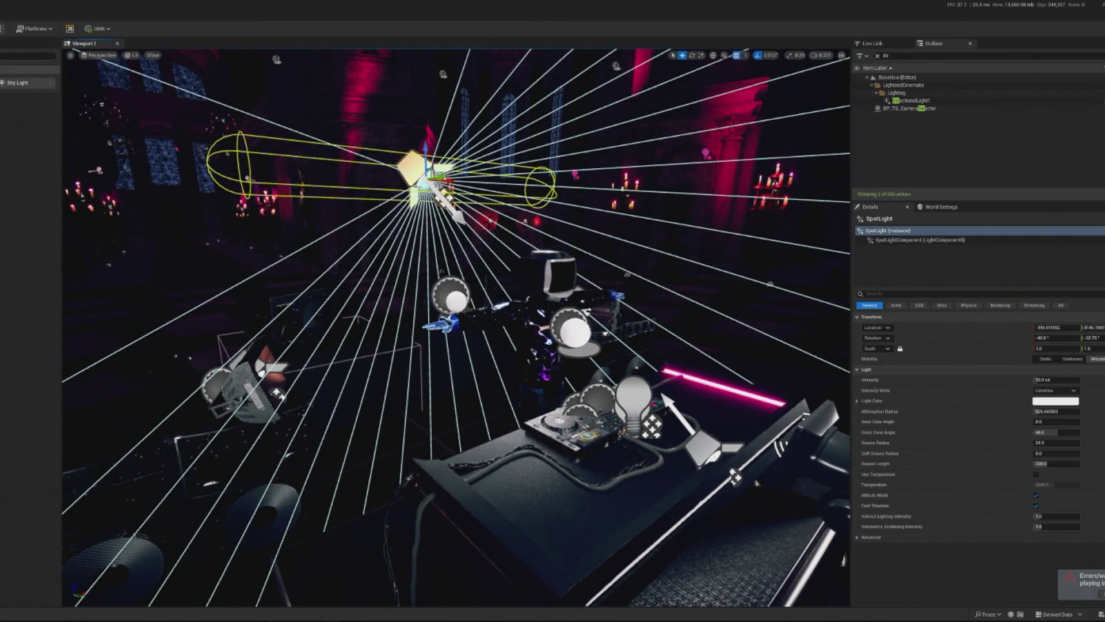
{"action": "key", "text": "alt+p"}
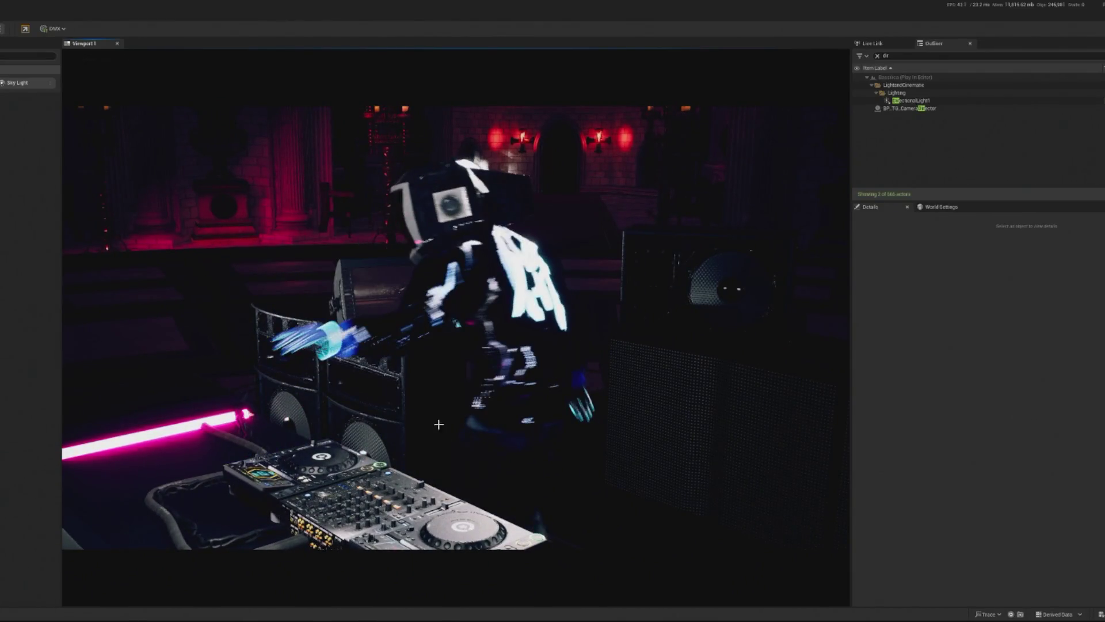
{"action": "key", "text": "Escape"}
Set the spotlight intensity to 5 cd and attenuation radius to 500, then play-test again.
{"action": "left_click", "coordinate": [1057, 380]}
{"action": "type", "text": "0"}
{"action": "key", "text": "Return"}
{"action": "left_click", "coordinate": [1063, 381]}
{"action": "type", "text": "5"}
{"action": "key", "text": "Return"}
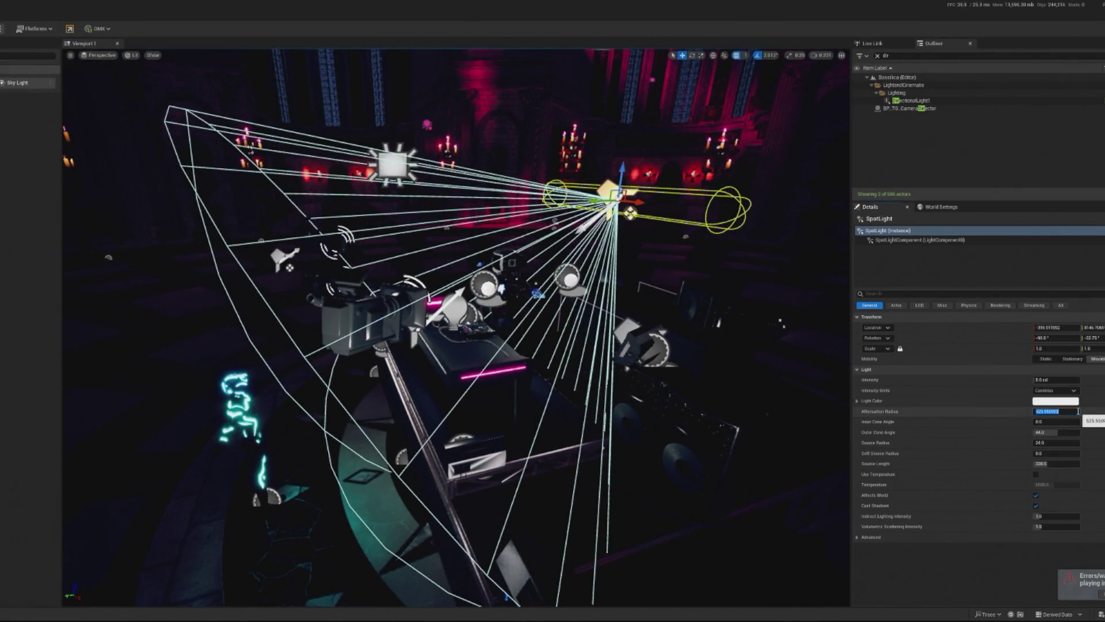
{"action": "type", "text": "40"}
{"action": "key", "text": "Return"}
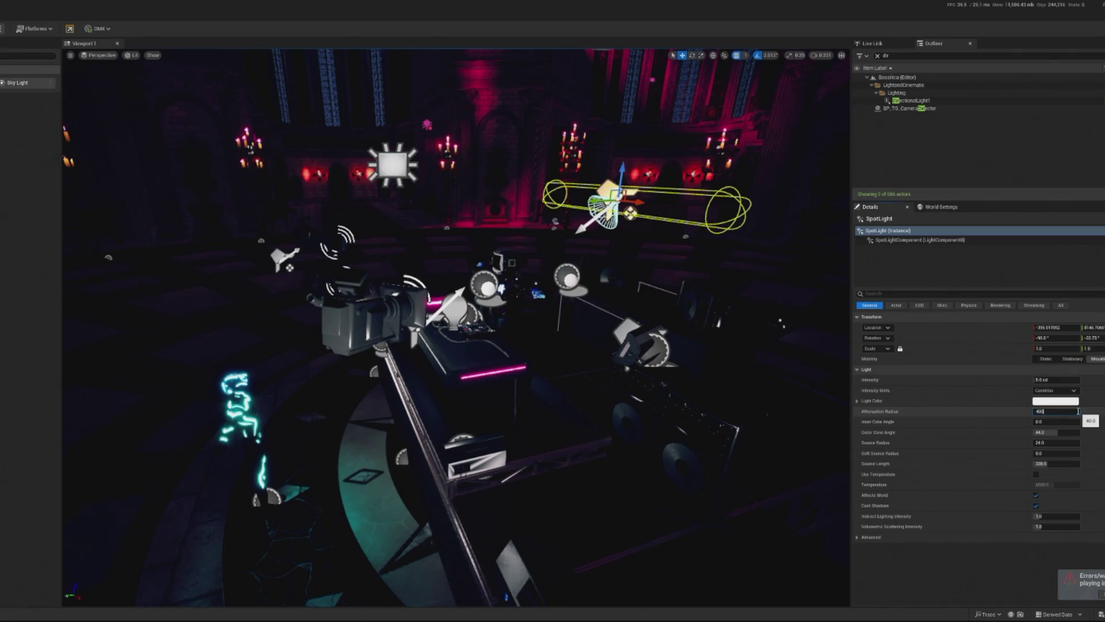
{"action": "key", "text": "Return"}
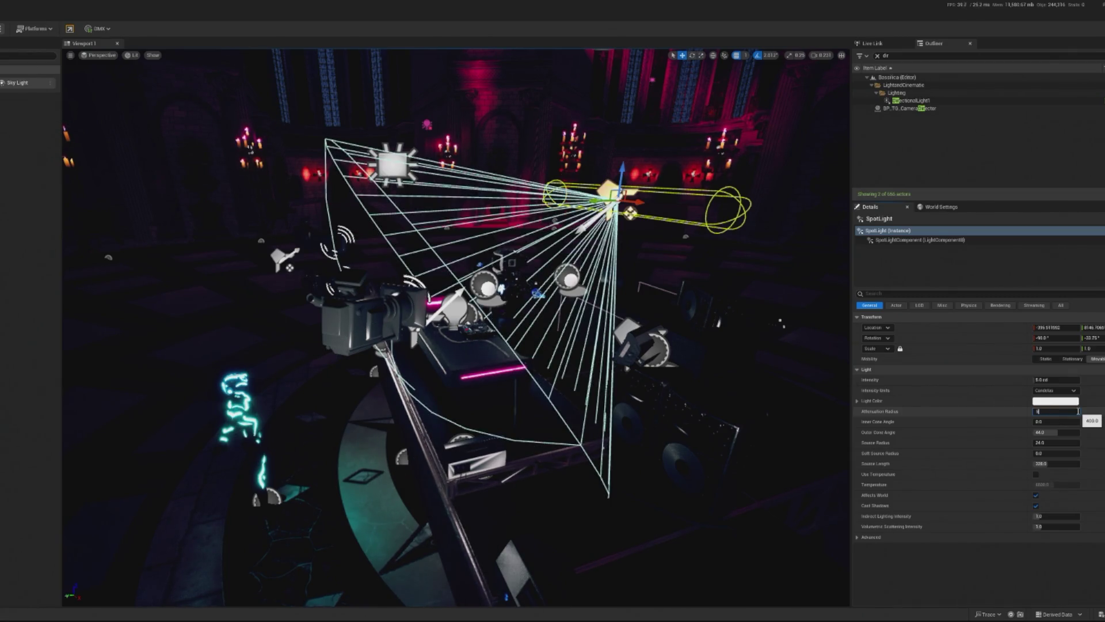
{"action": "key", "text": "Return"}
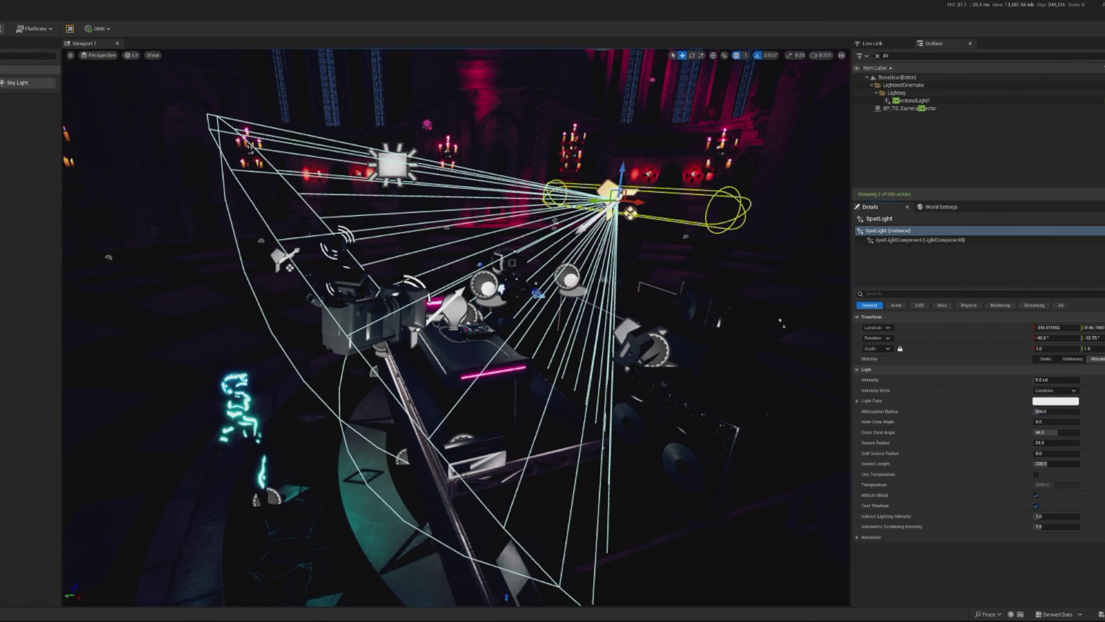
{"action": "key", "text": "alt+p"}
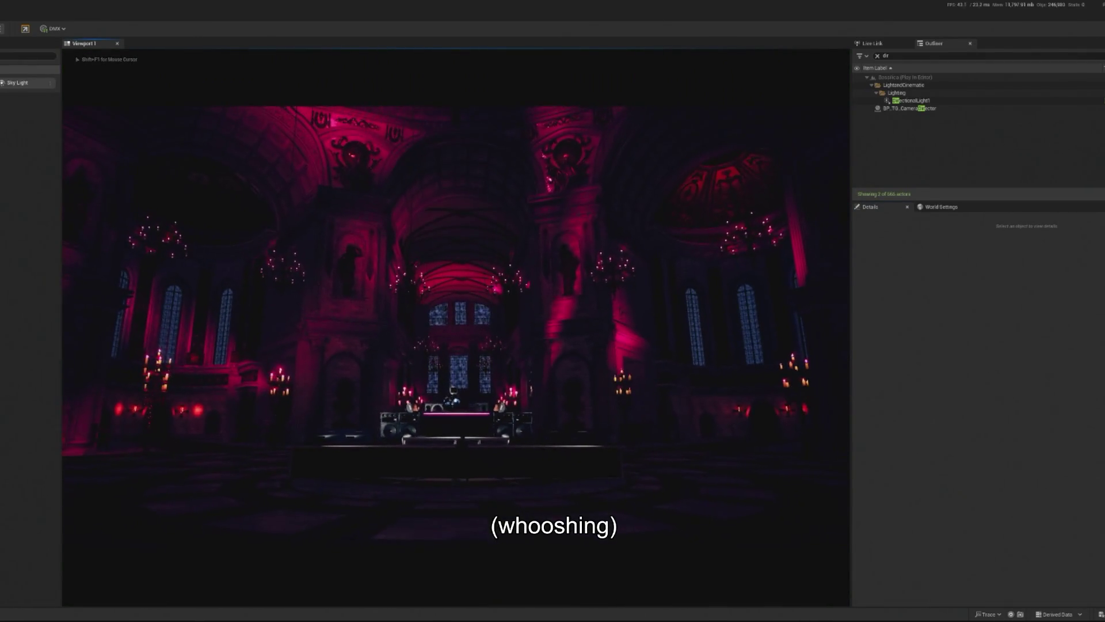
Stop the play test and select the BP_Strobe_Colour_OSC strobe fixture.
{"action": "key", "text": "Escape"}
{"action": "scroll", "coordinate": [483, 369], "scroll_direction": "up", "scroll_amount": 10}
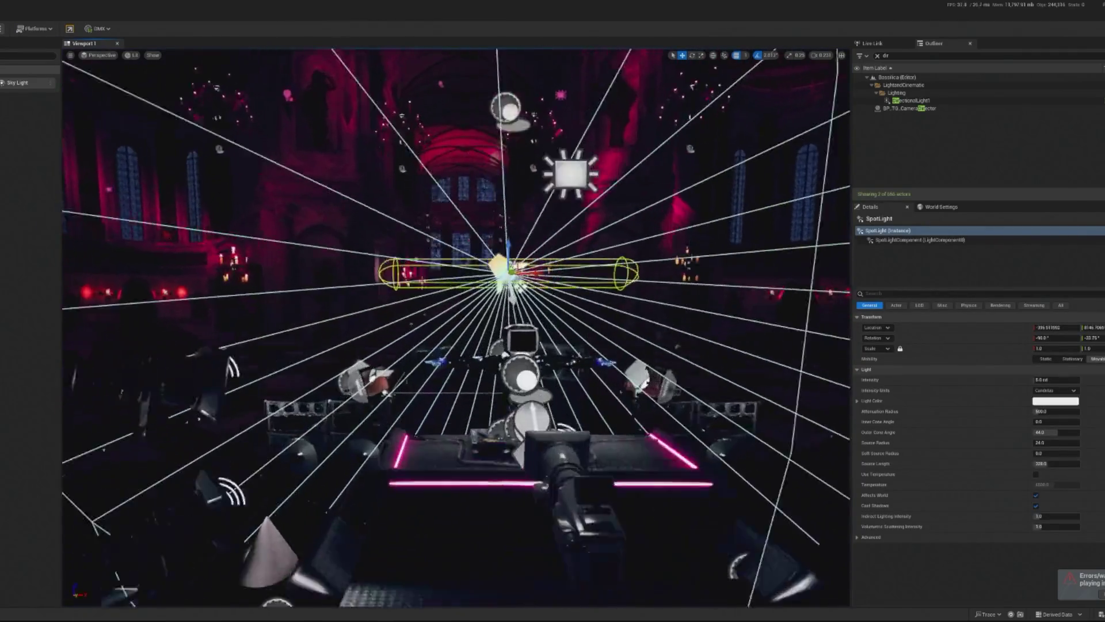
{"action": "left_click", "coordinate": [276, 437]}
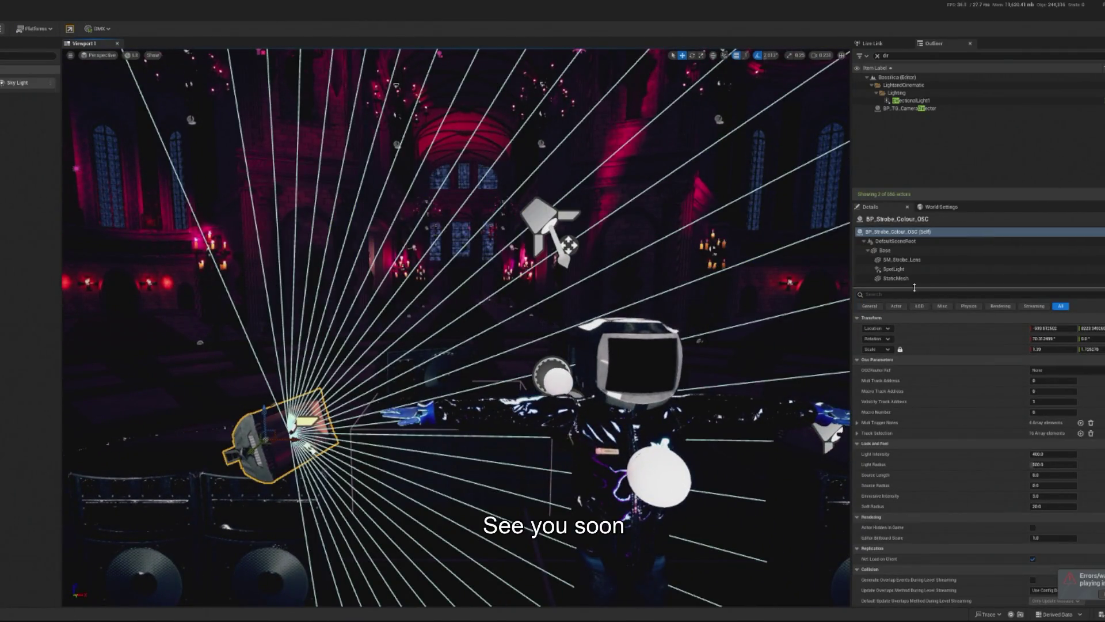
Inspect the strobe's SM_Strobe_Lens mesh and its material slot in Details.
{"action": "left_click", "coordinate": [927, 269]}
{"action": "left_click", "coordinate": [924, 260]}
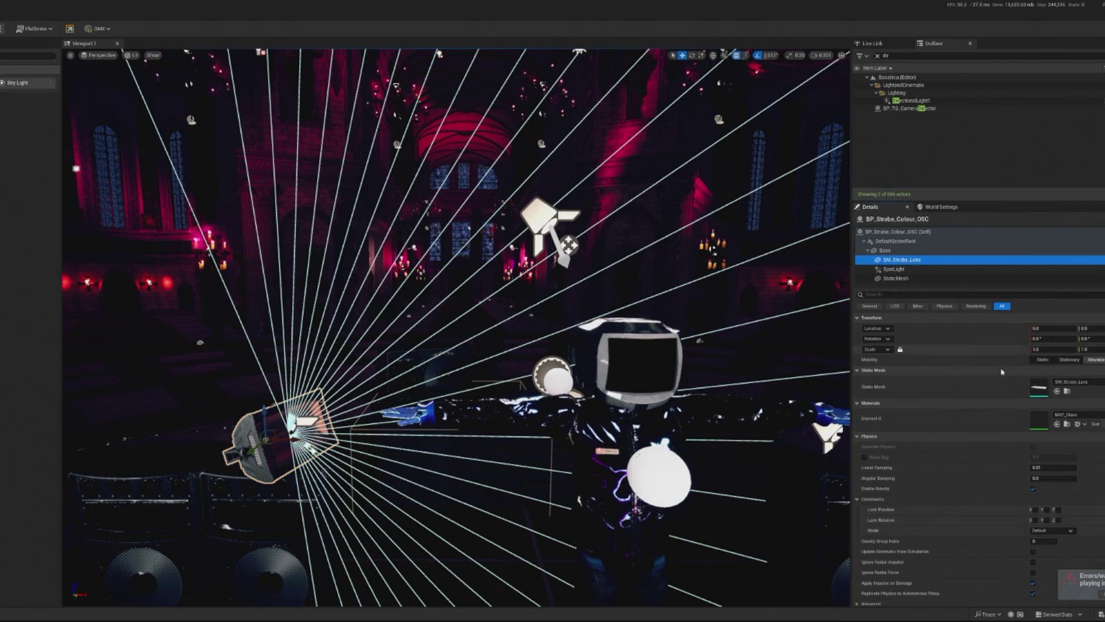
{"action": "left_click", "coordinate": [1042, 417]}
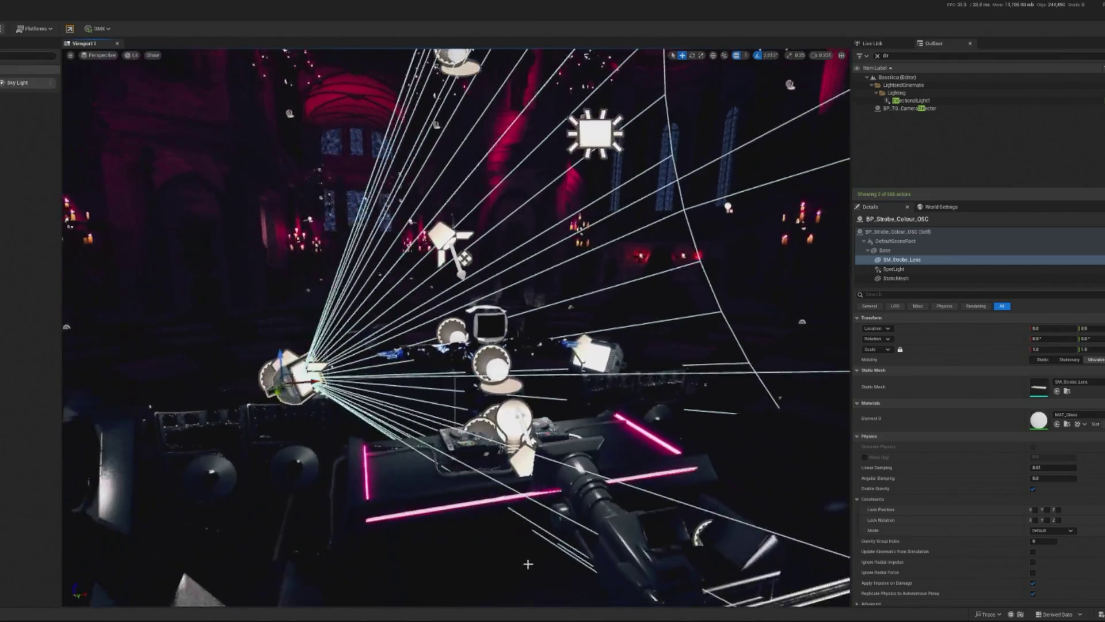
{"action": "left_click", "coordinate": [516, 550]}
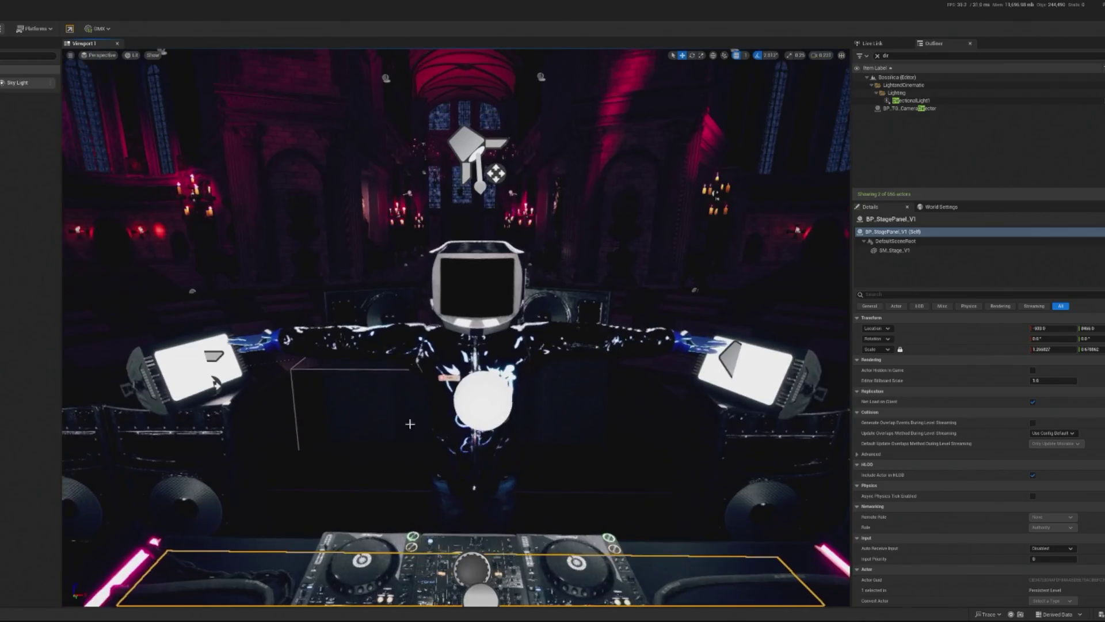
{"action": "key", "text": "alt+p"}
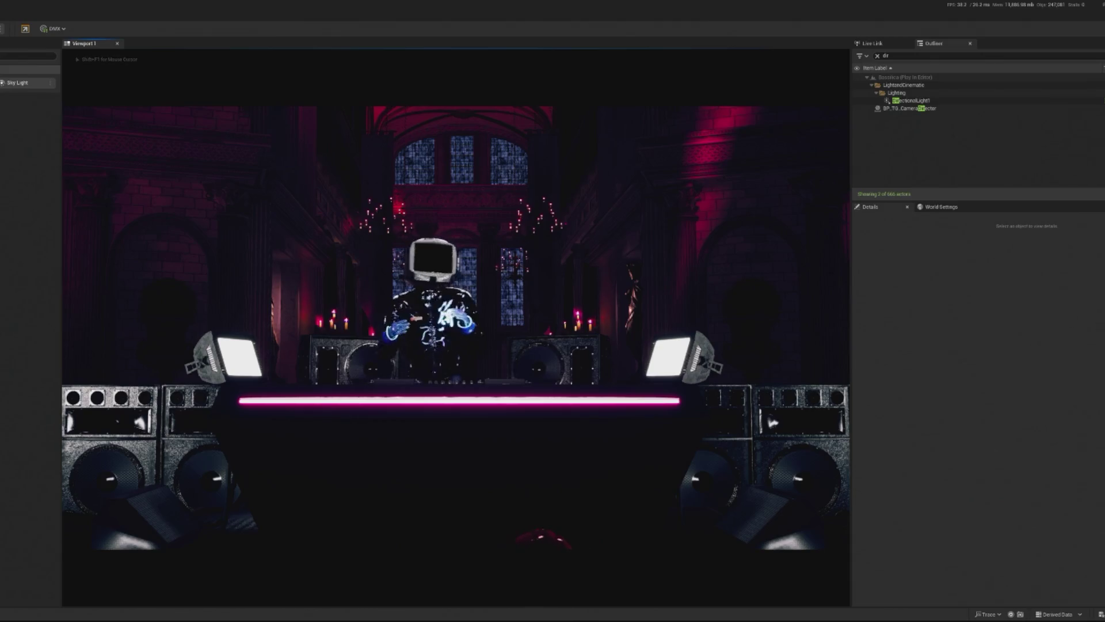
{"action": "key", "text": "Escape"}
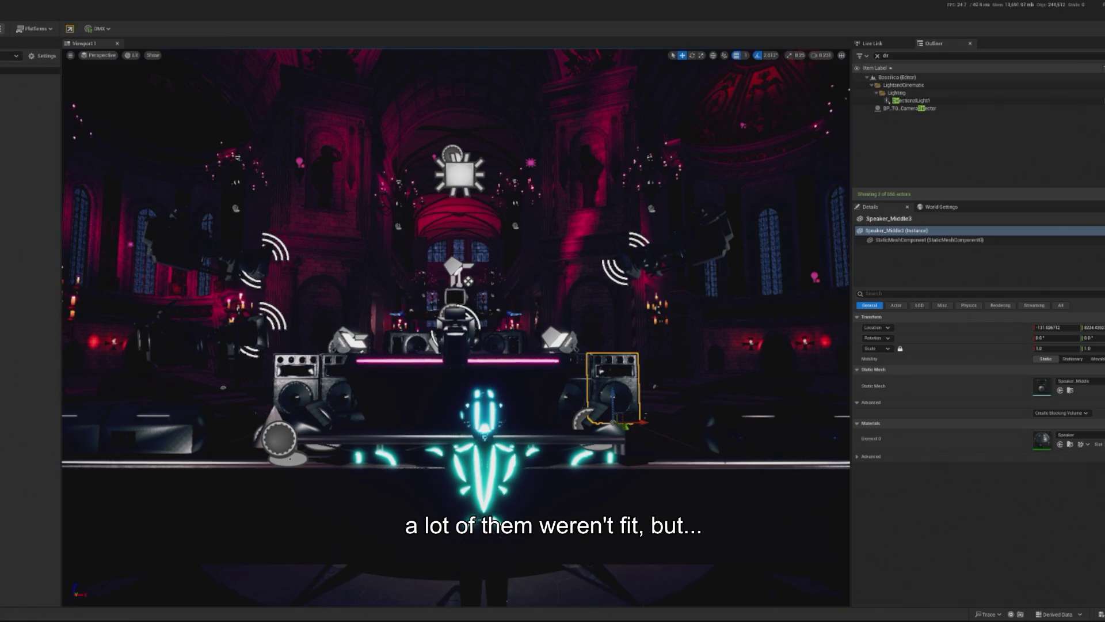
Try saving all changes twice, skipping the failing MAT_Glass material each time.
{"action": "key", "text": "ctrl+s"}
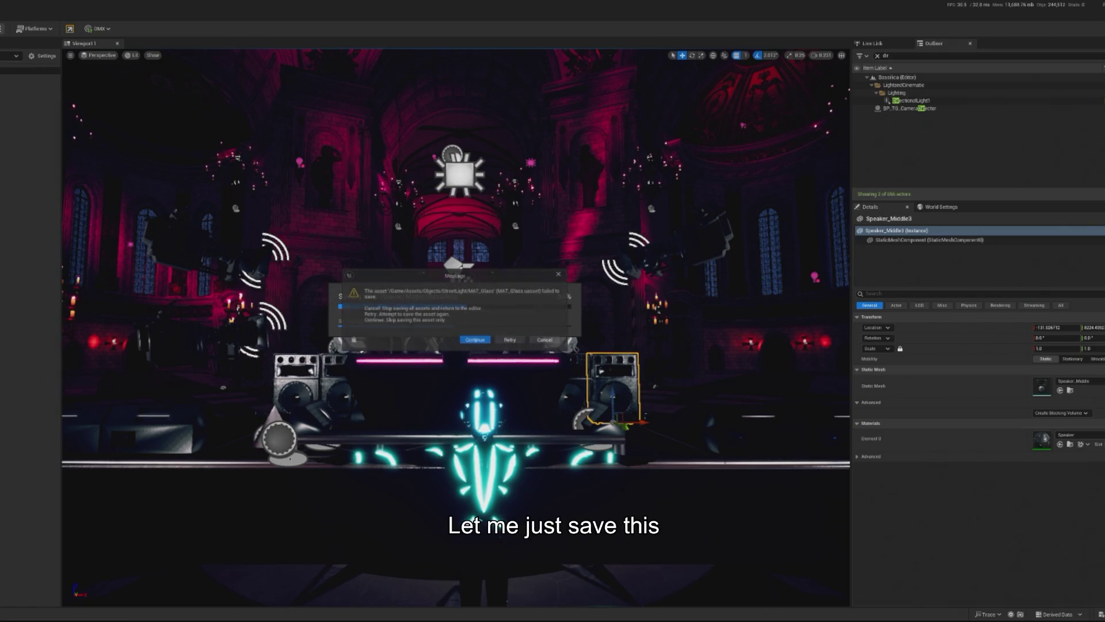
{"action": "left_click", "coordinate": [475, 339]}
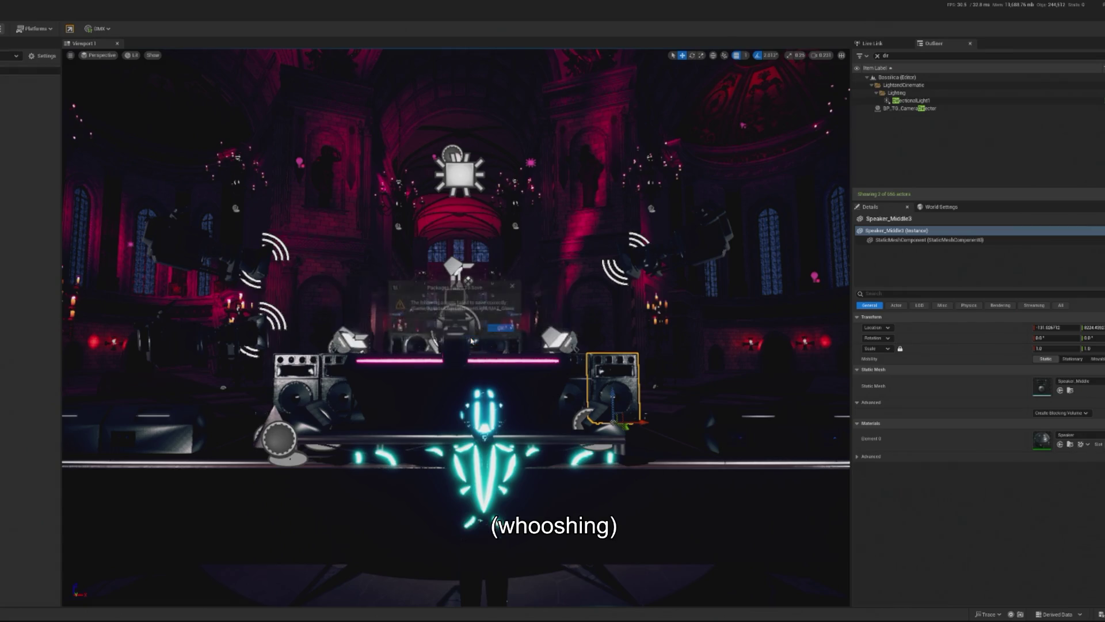
{"action": "left_click", "coordinate": [501, 328]}
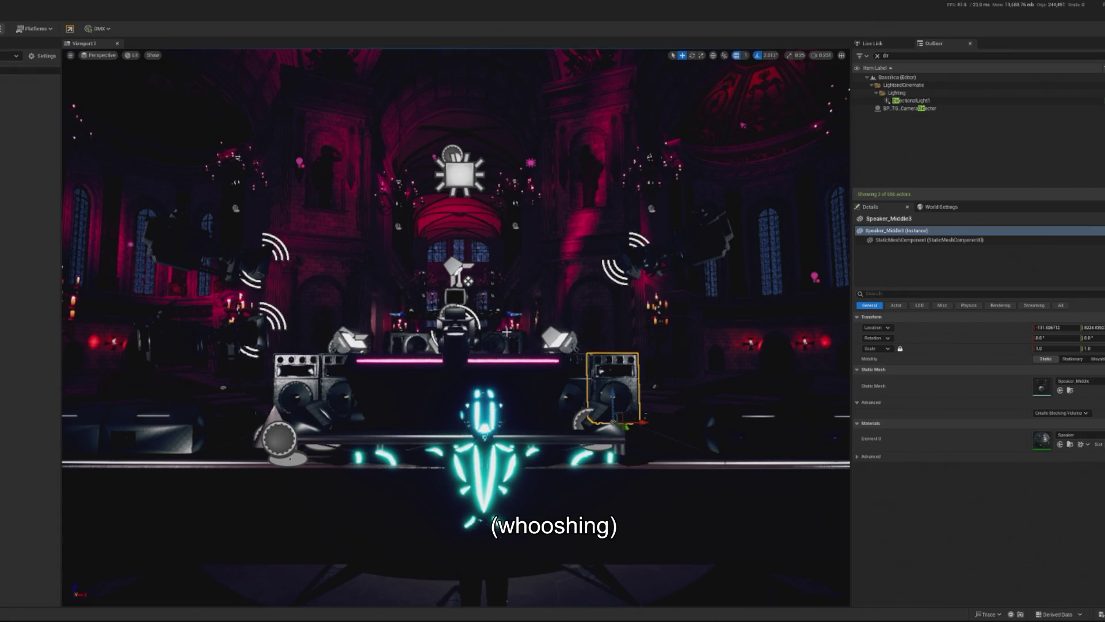
{"action": "left_click", "coordinate": [339, 346]}
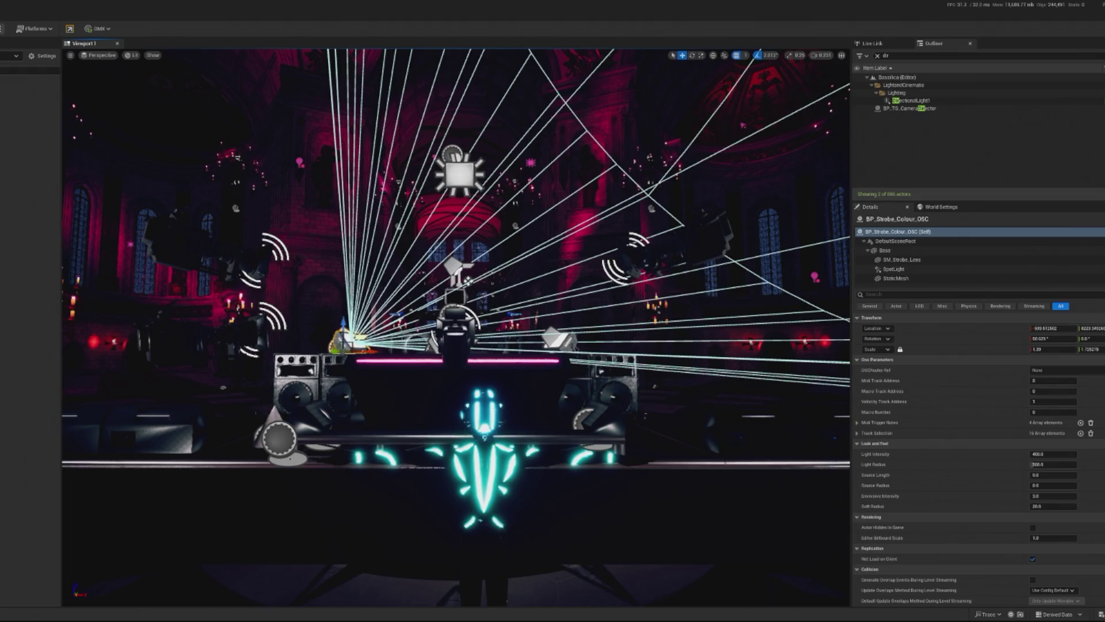
{"action": "key", "text": "ctrl+s"}
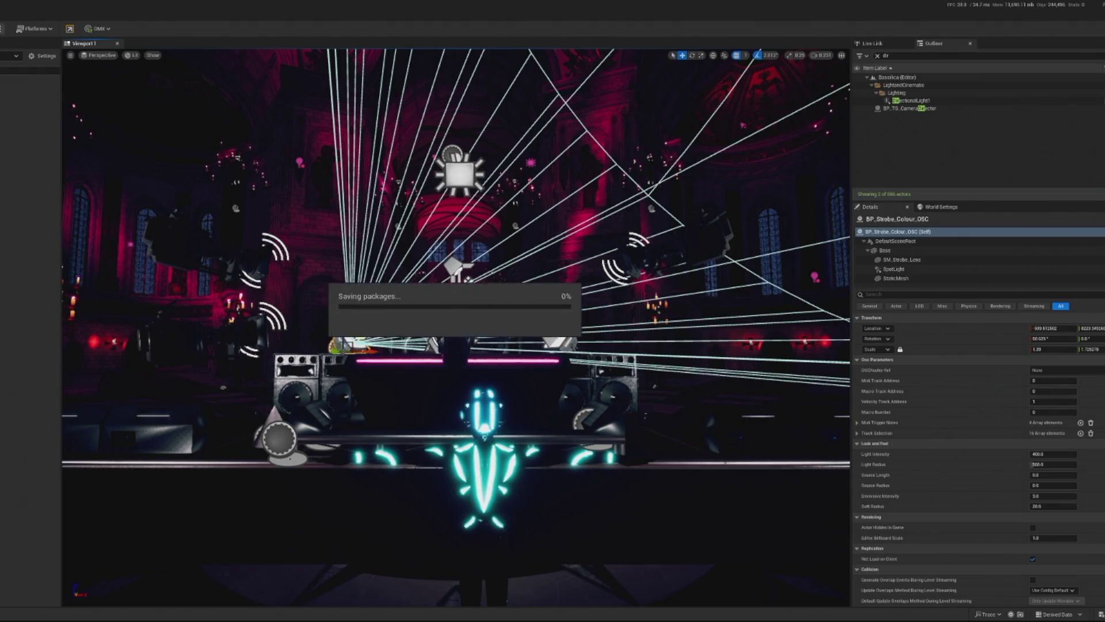
{"action": "left_click", "coordinate": [475, 340]}
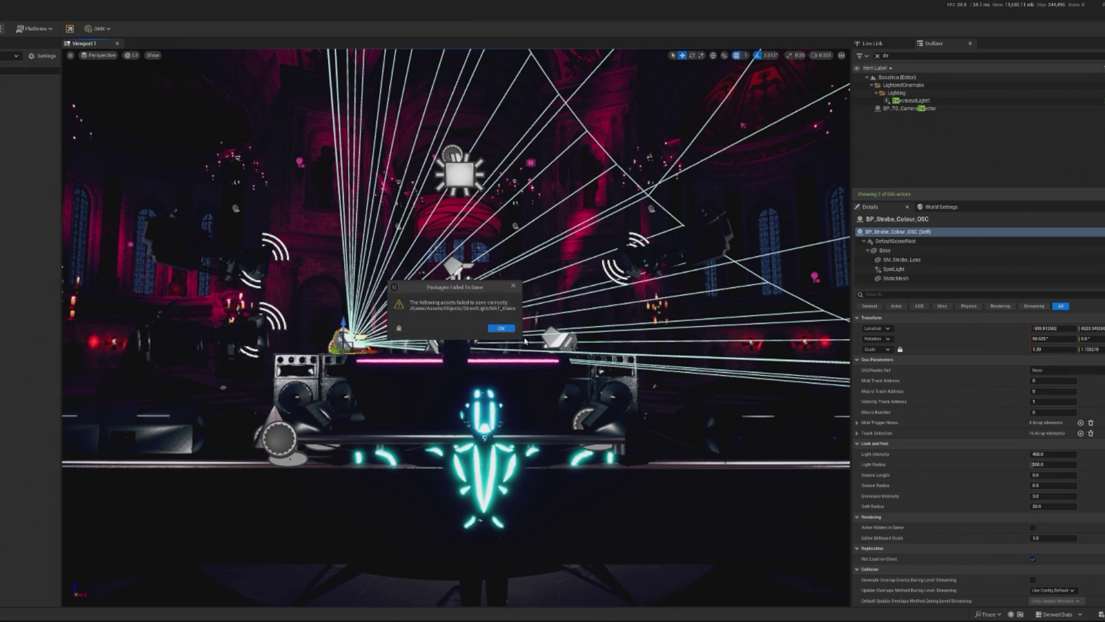
{"action": "left_click", "coordinate": [501, 328]}
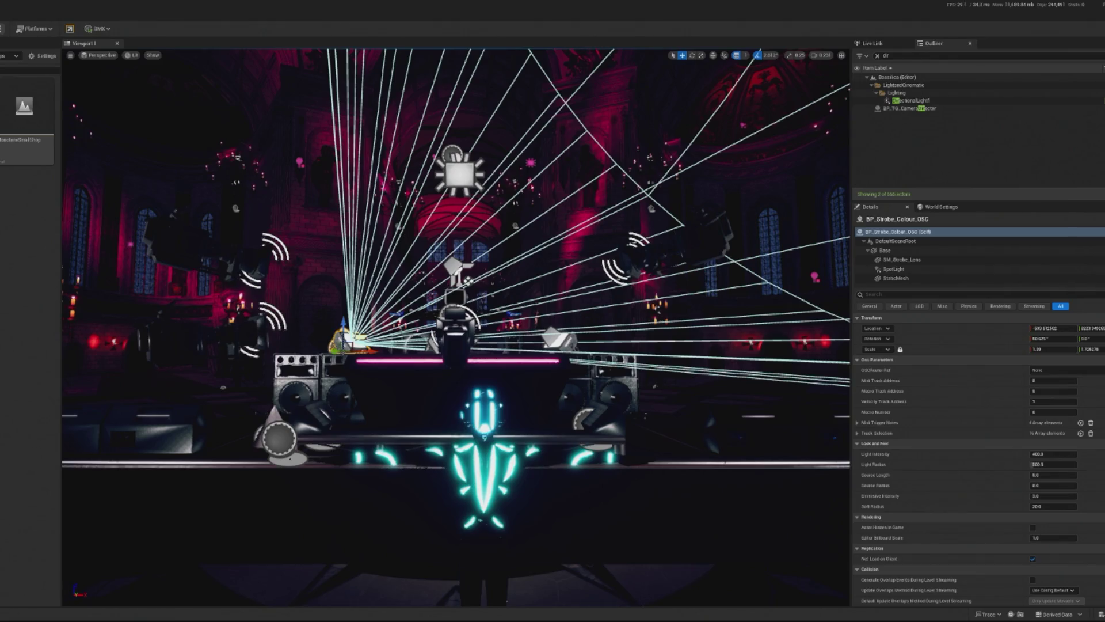
Open the MonotoneSmallShop level, leaving the glass material unsaved.
{"action": "double_click", "coordinate": [53, 103]}
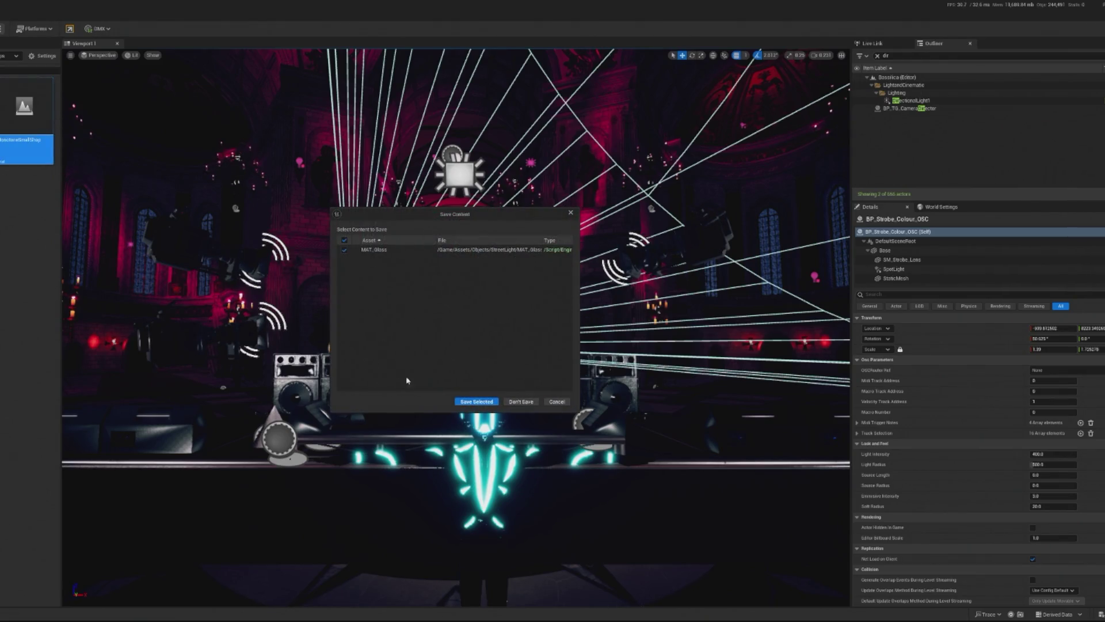
{"action": "left_click", "coordinate": [476, 401]}
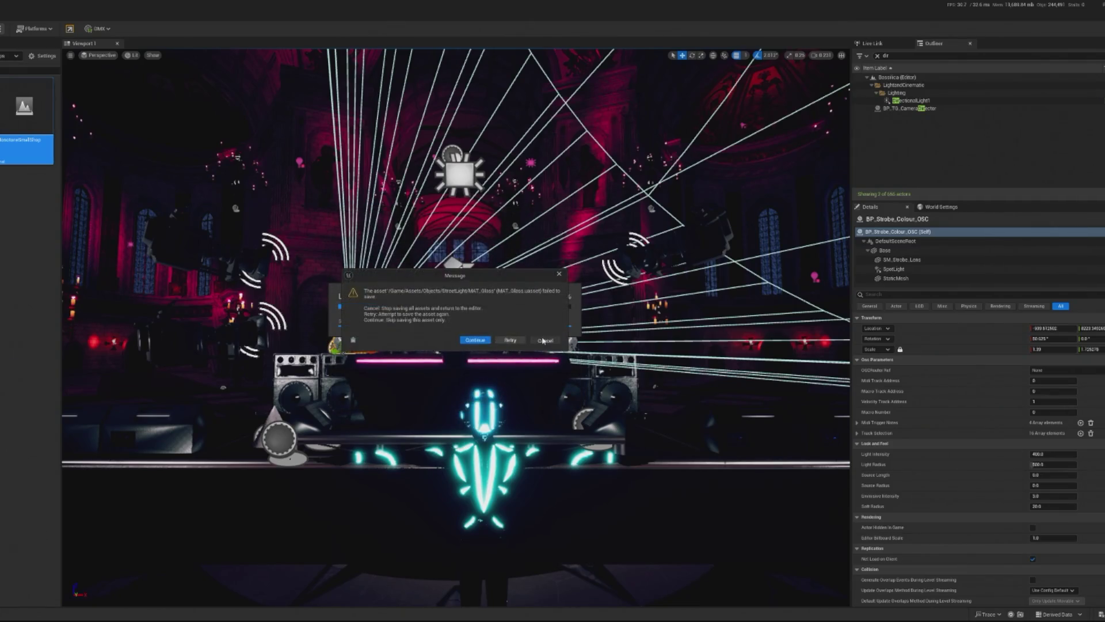
{"action": "left_click", "coordinate": [543, 340]}
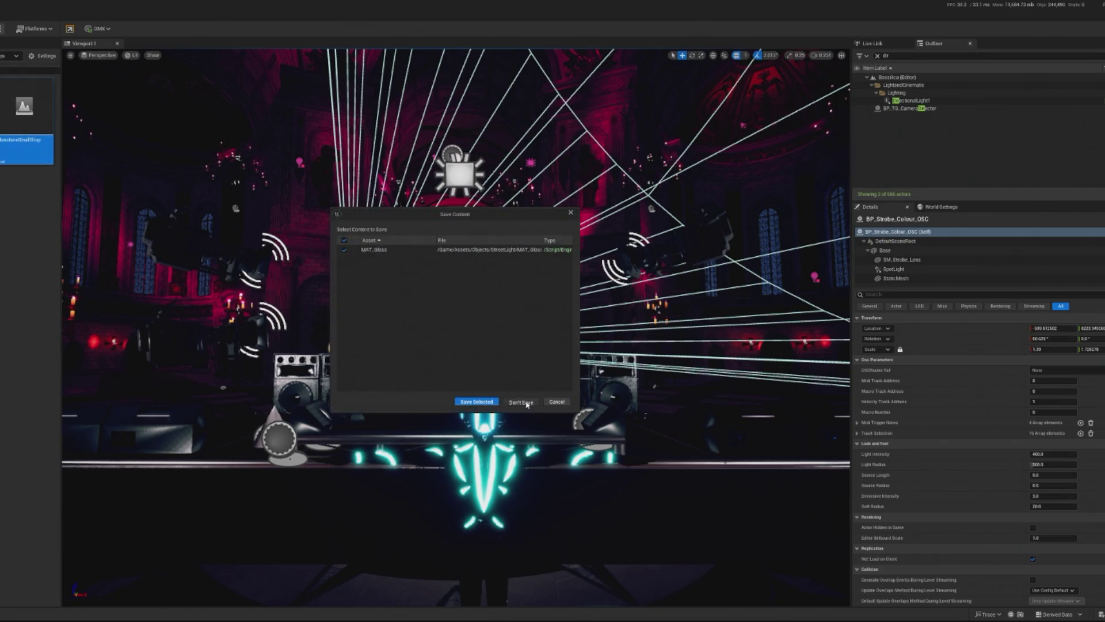
{"action": "left_click", "coordinate": [527, 403]}
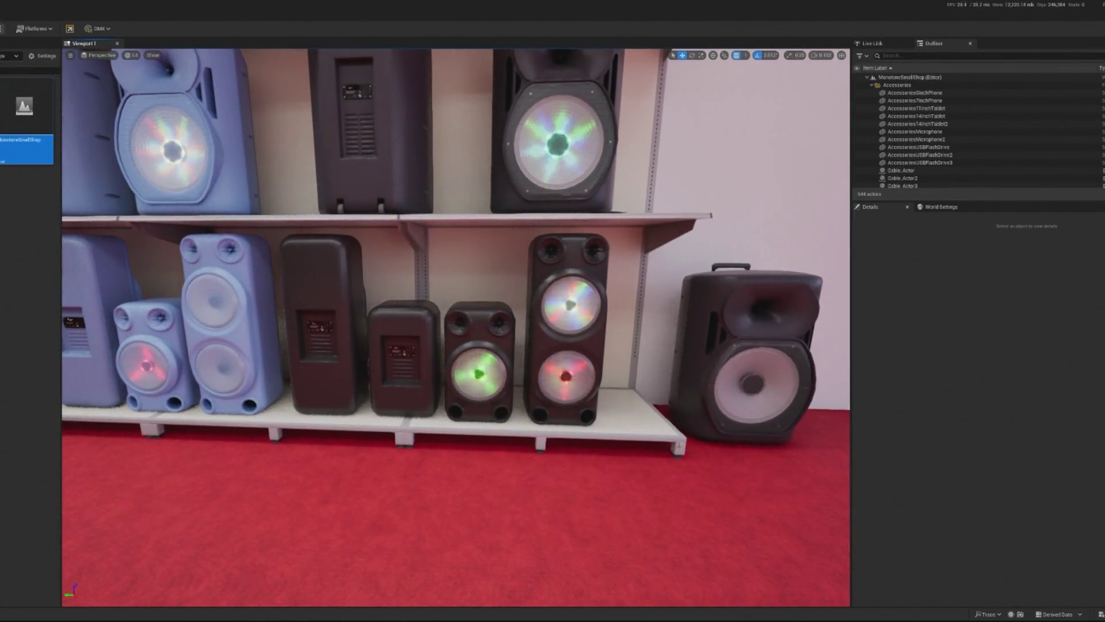
Select the Cheap15PartySpeaker11 floor speaker and start a Play In Editor preview of the shop.
{"action": "left_click", "coordinate": [743, 300]}
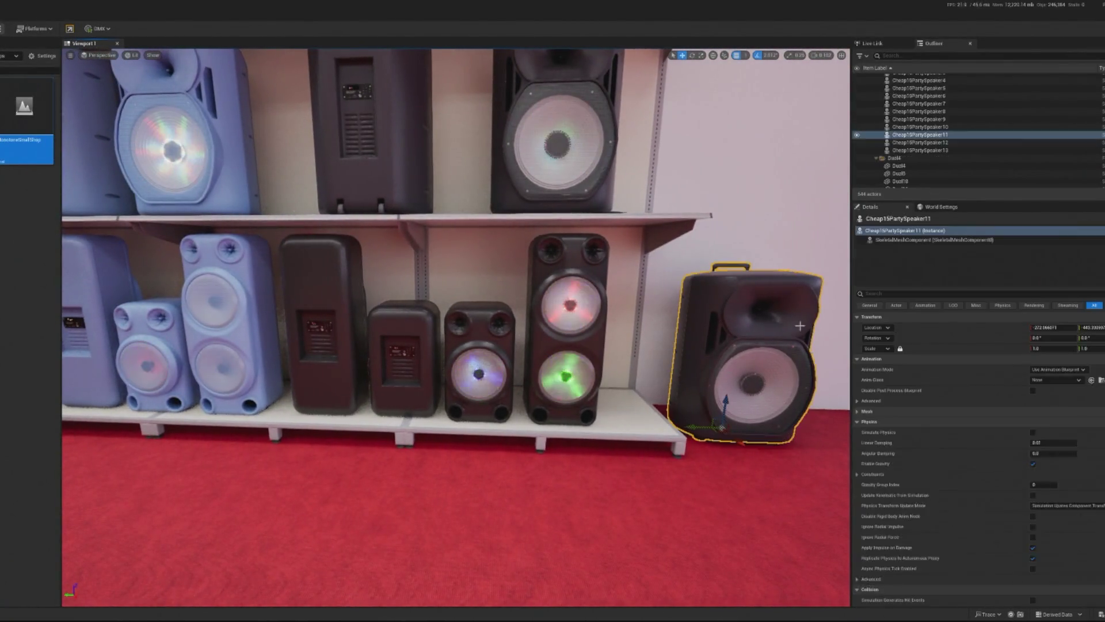
{"action": "key", "text": "alt+p"}
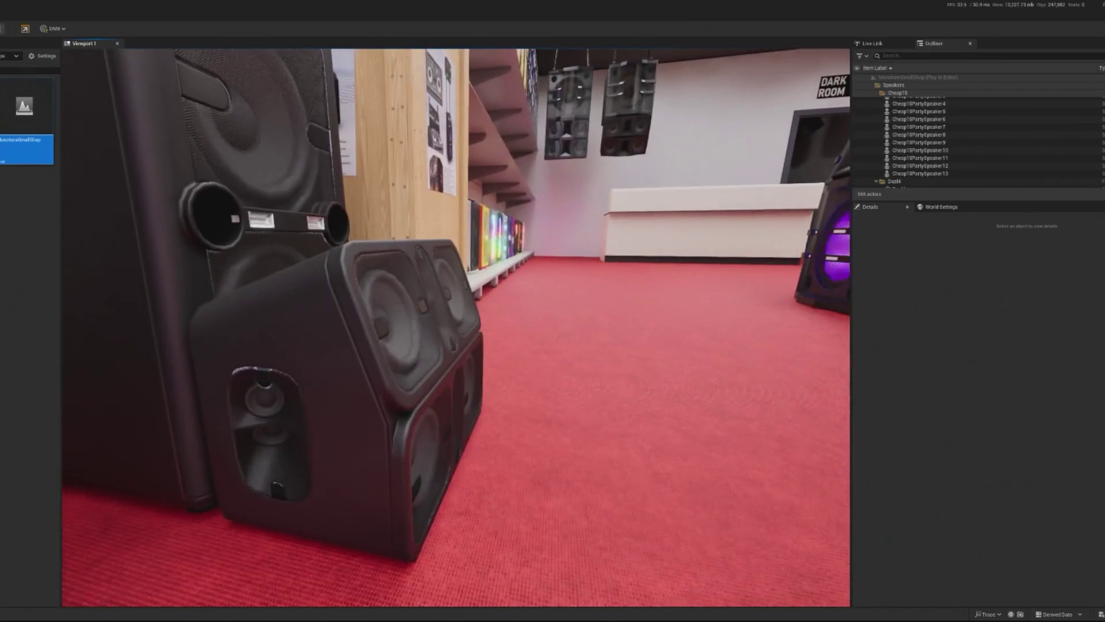
Stop the preview, replay it to watch the giant speaker animate, then stop again.
{"action": "key", "text": "Escape"}
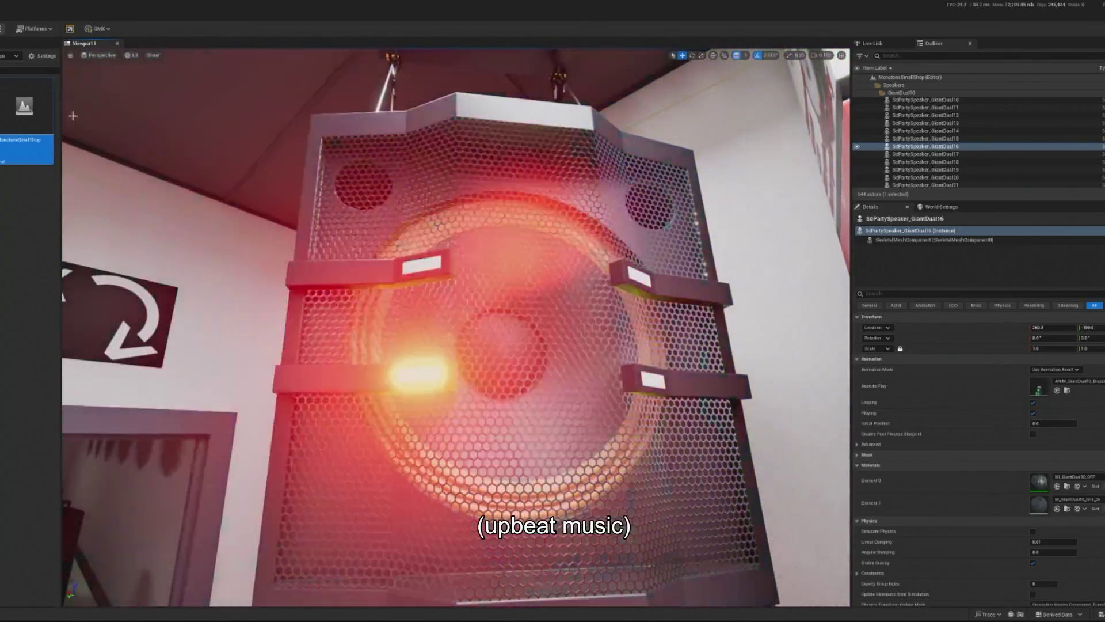
{"action": "key", "text": "alt+p"}
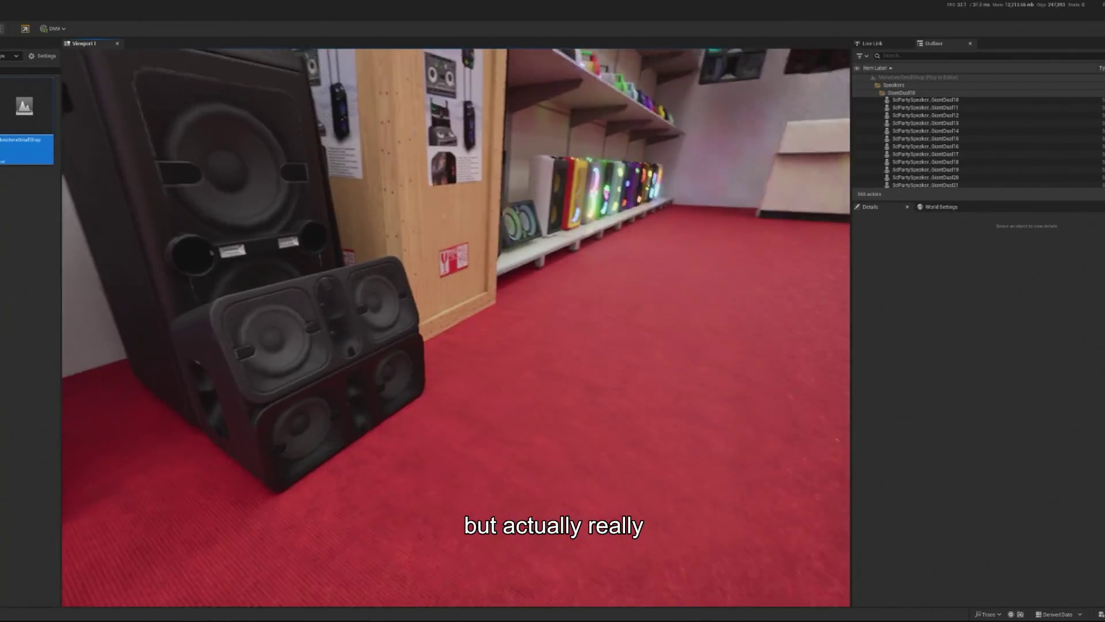
{"action": "key", "text": "Escape"}
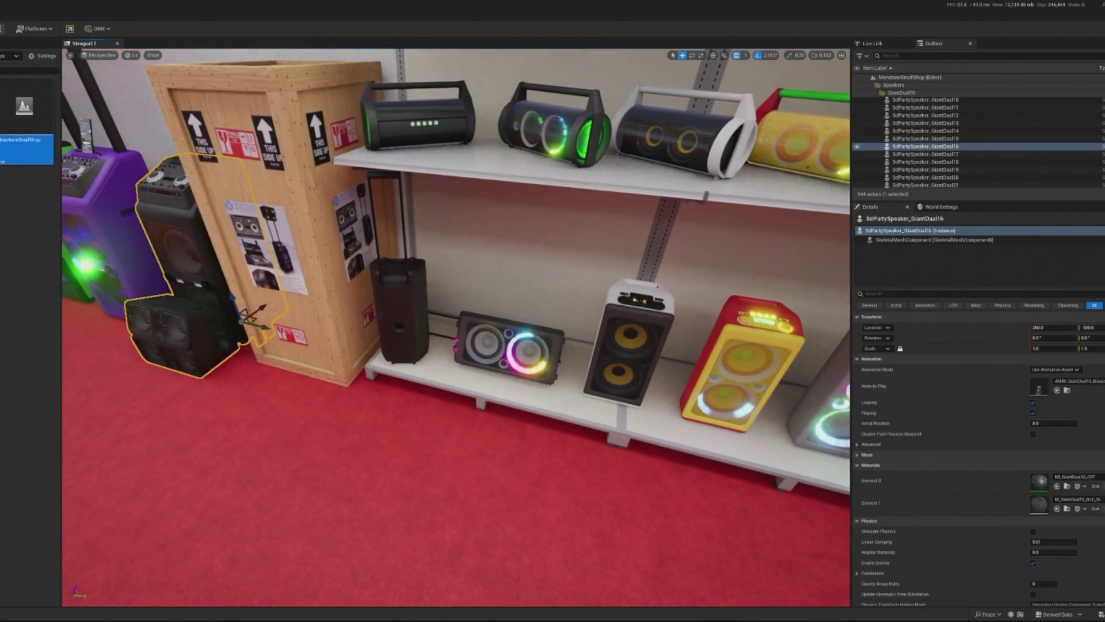
Select and frame the Dual29 speaker, then undo the last change.
{"action": "left_click", "coordinate": [415, 346]}
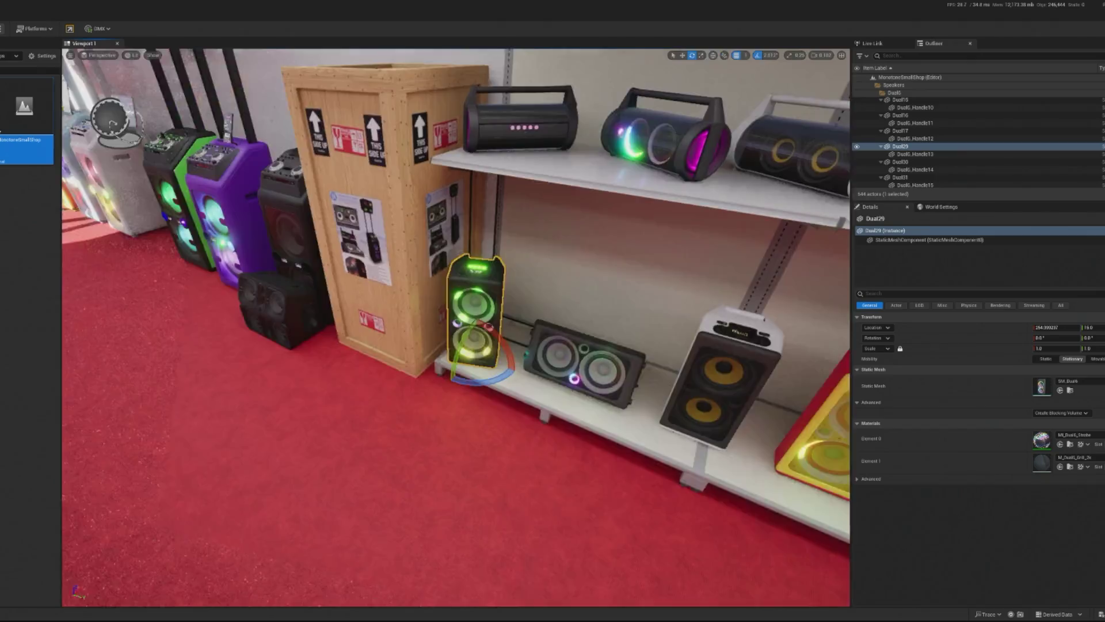
{"action": "key", "text": "f"}
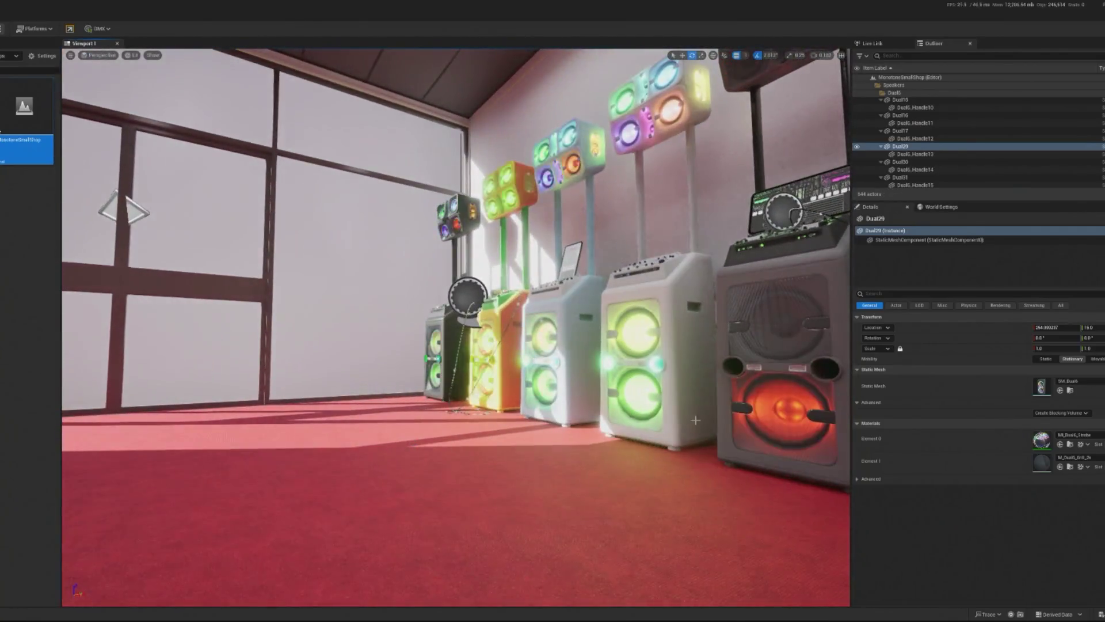
{"action": "key", "text": "ctrl+z"}
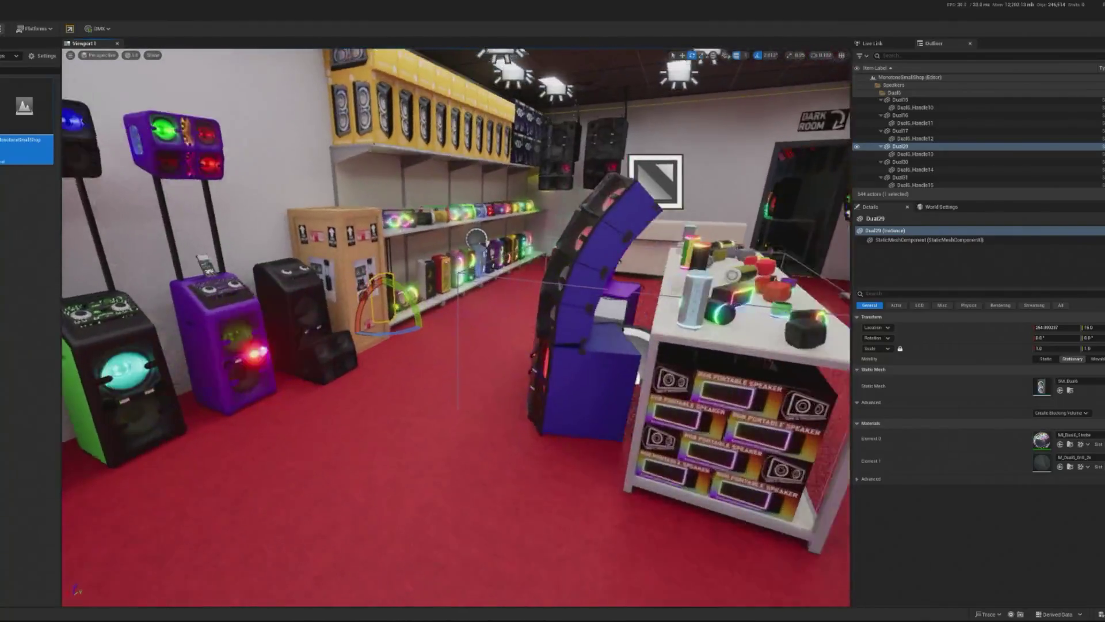
Locate the SdPartySpeaker_GiantDual16 speaker's assets in the Content Browser via Browse to Asset.
{"action": "left_click", "coordinate": [960, 147]}
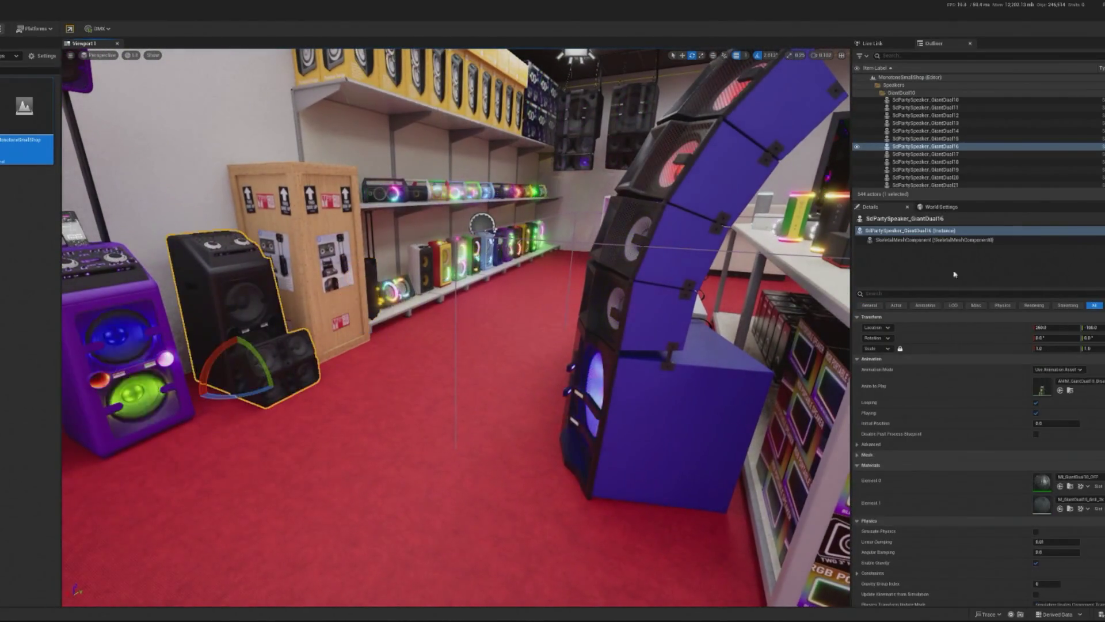
{"action": "right_click", "coordinate": [960, 148]}
{"action": "left_click", "coordinate": [998, 171]}
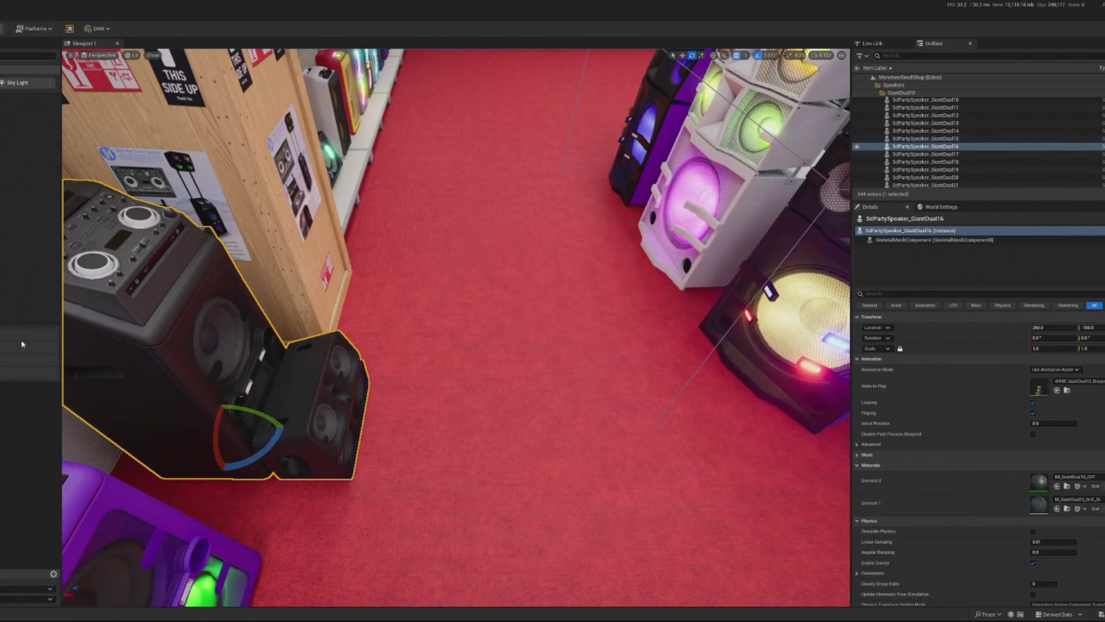
{"action": "left_click_drag", "start_coordinate": [177, 344], "coordinate": [177, 322]}
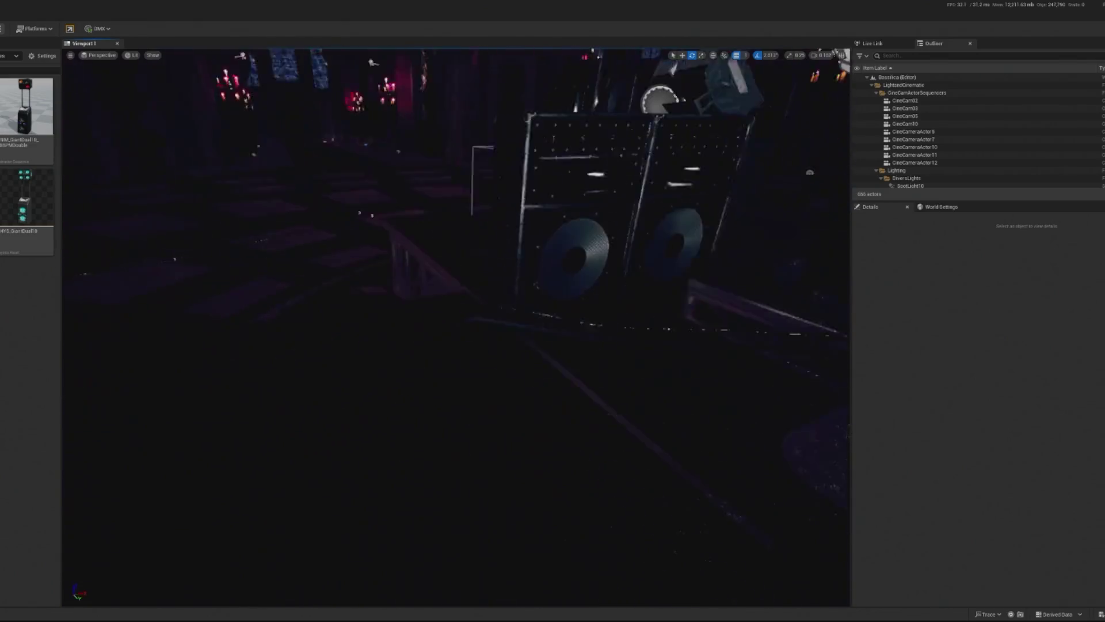
Place a trial GiantDual speaker in the cathedral, frame it, and delete it.
{"action": "mouse_move", "coordinate": [25, 106]}
{"action": "left_mouse_down"}
{"action": "mouse_move", "coordinate": [299, 351]}
{"action": "mouse_move", "coordinate": [346, 415]}
{"action": "left_mouse_up"}
{"action": "key", "text": "f"}
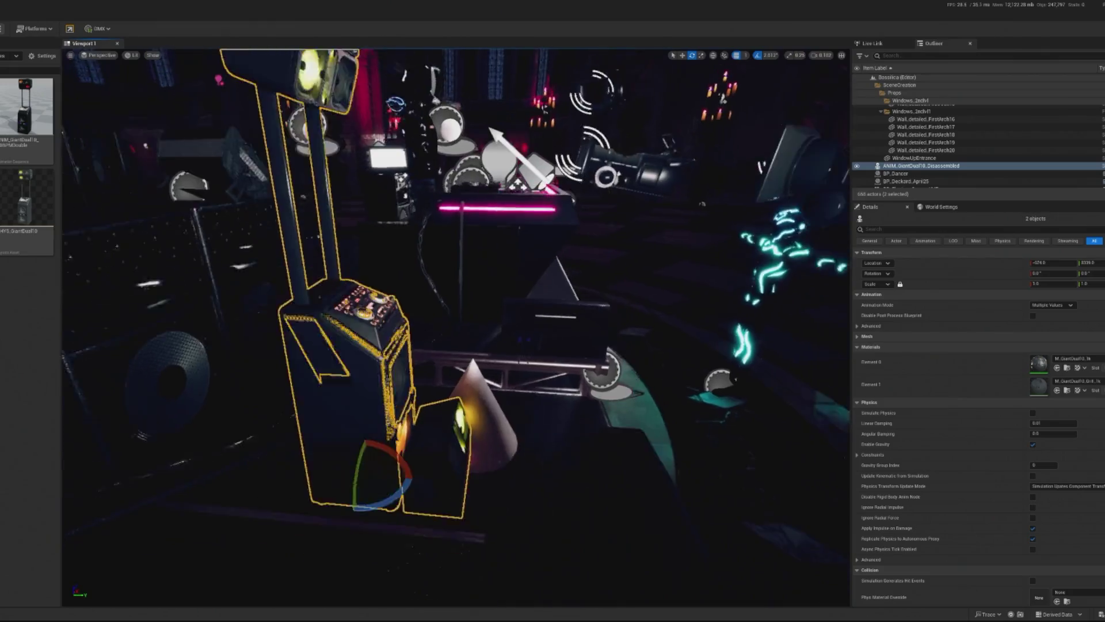
{"action": "key", "text": "Delete"}
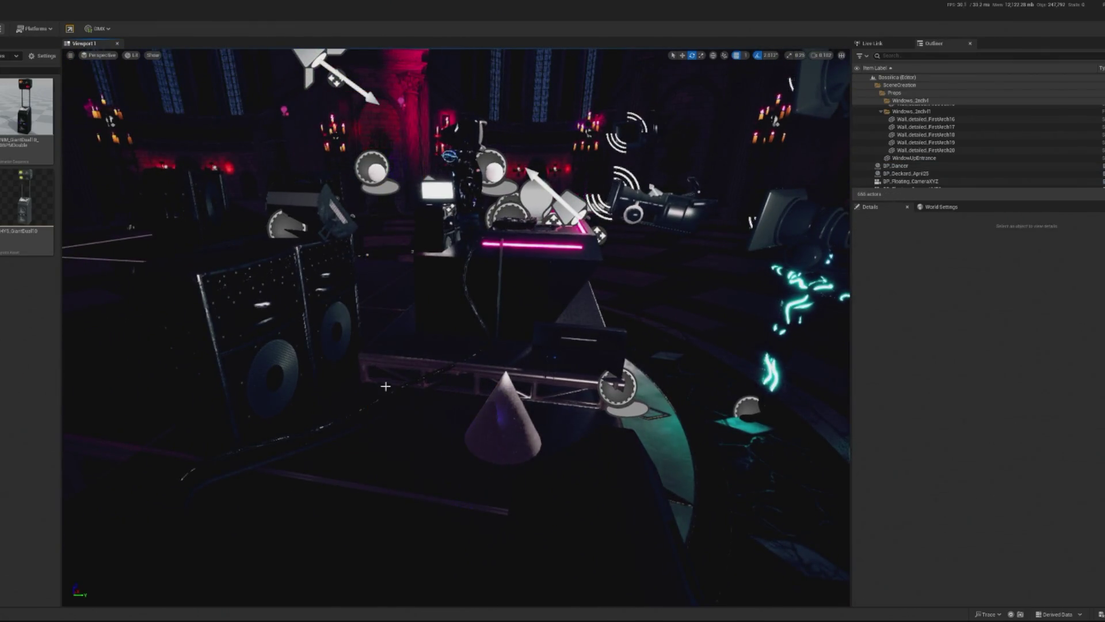
Place ANIM_GiantDual10_Disassembled and enable its animation playback with initial position 0.0.
{"action": "mouse_move", "coordinate": [26, 106]}
{"action": "left_mouse_down"}
{"action": "mouse_move", "coordinate": [420, 399]}
{"action": "mouse_move", "coordinate": [451, 475]}
{"action": "mouse_move", "coordinate": [428, 460]}
{"action": "left_mouse_up"}
{"action": "key", "text": "f"}
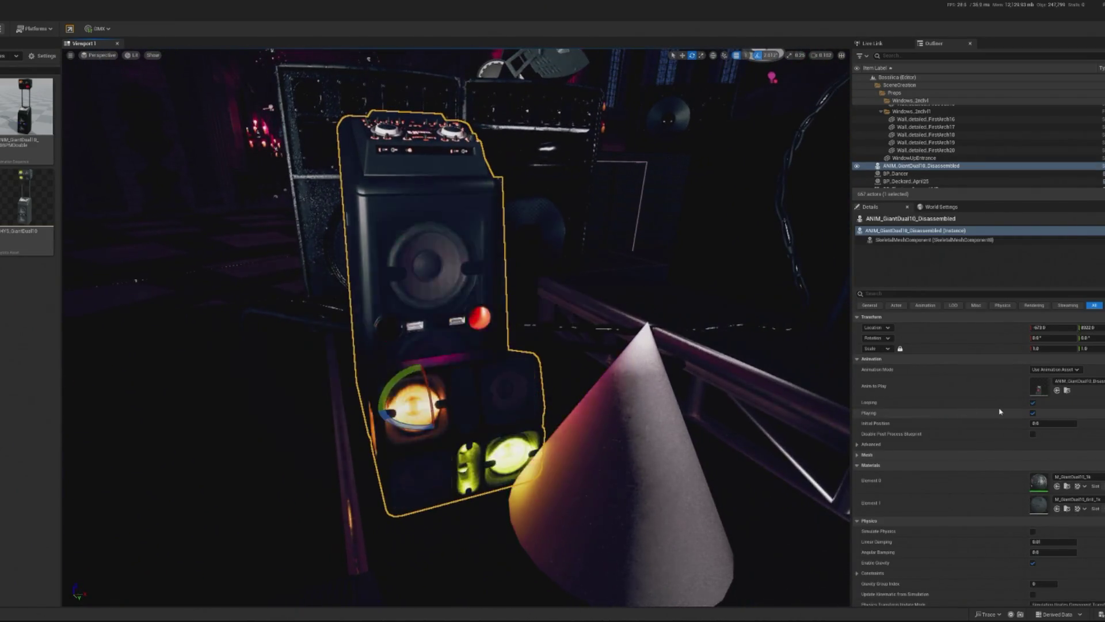
{"action": "left_click", "coordinate": [1033, 413]}
{"action": "left_click", "coordinate": [1038, 423]}
{"action": "key", "text": "Return"}
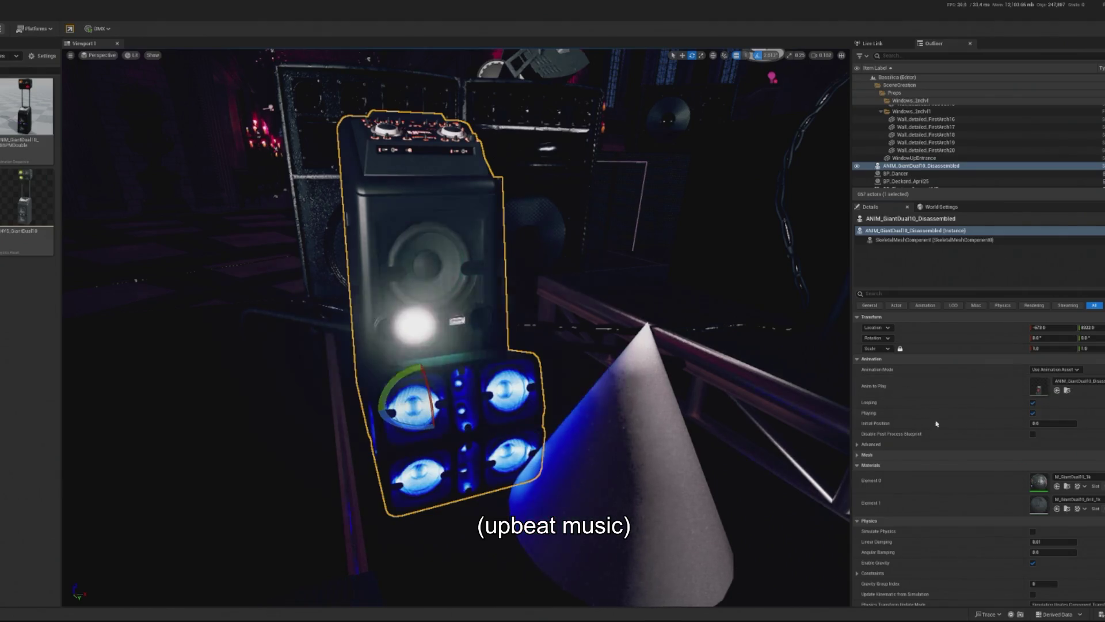
Check the speaker's Skeletal Mesh Asset in Details, then delete it.
{"action": "left_click_drag", "start_coordinate": [288, 321], "coordinate": [277, 326]}
{"action": "left_click", "coordinate": [857, 455]}
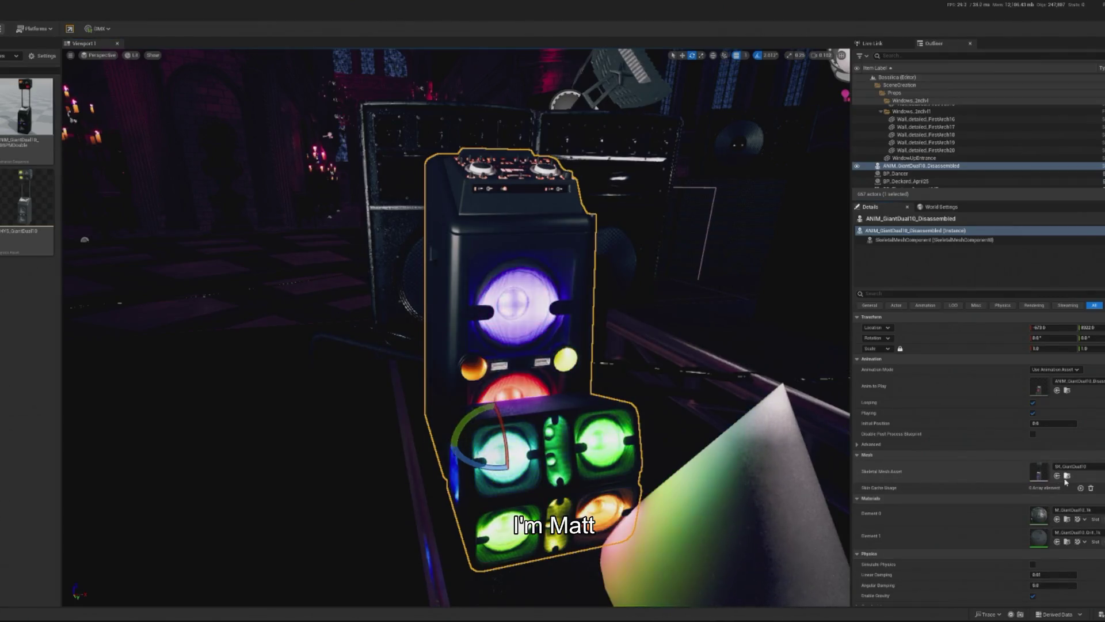
{"action": "left_click_drag", "start_coordinate": [461, 345], "coordinate": [444, 337]}
{"action": "key", "text": "Delete"}
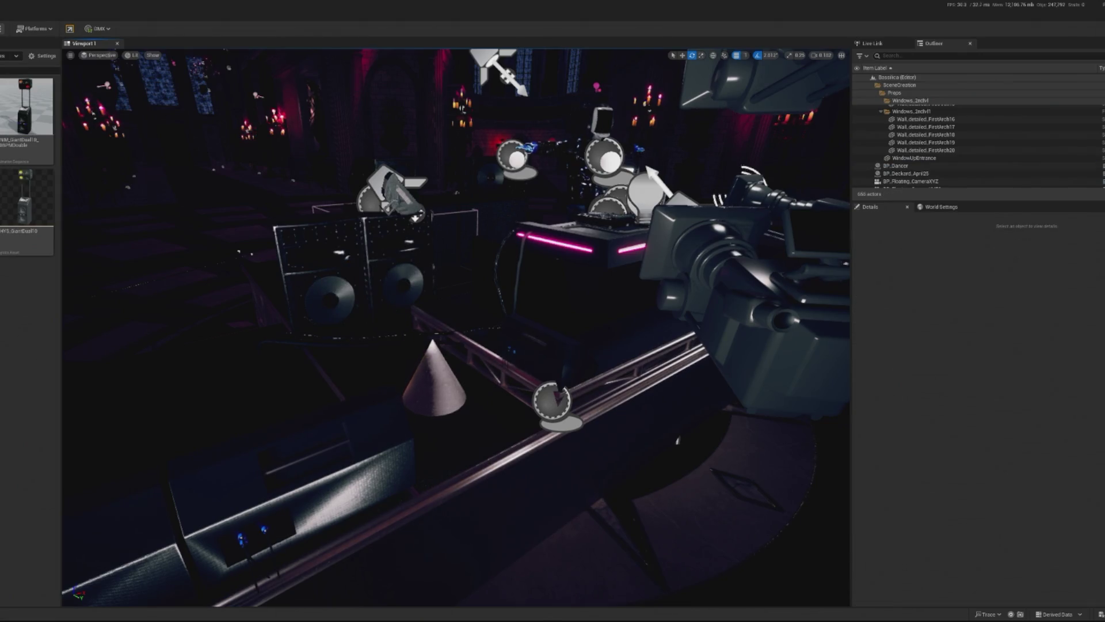
Place the SK_GiantDual10 speaker on the stage and frame it.
{"action": "mouse_move", "coordinate": [107, 316]}
{"action": "left_mouse_down"}
{"action": "mouse_move", "coordinate": [371, 373]}
{"action": "mouse_move", "coordinate": [388, 362]}
{"action": "left_mouse_up"}
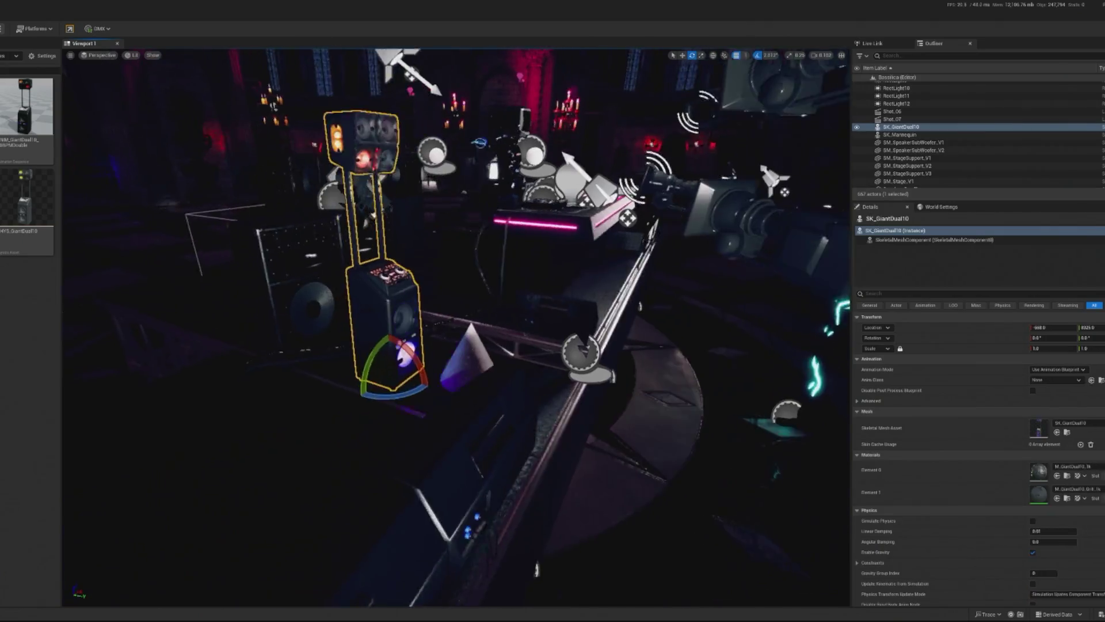
{"action": "scroll", "coordinate": [388, 362], "scroll_direction": "up", "scroll_amount": 5}
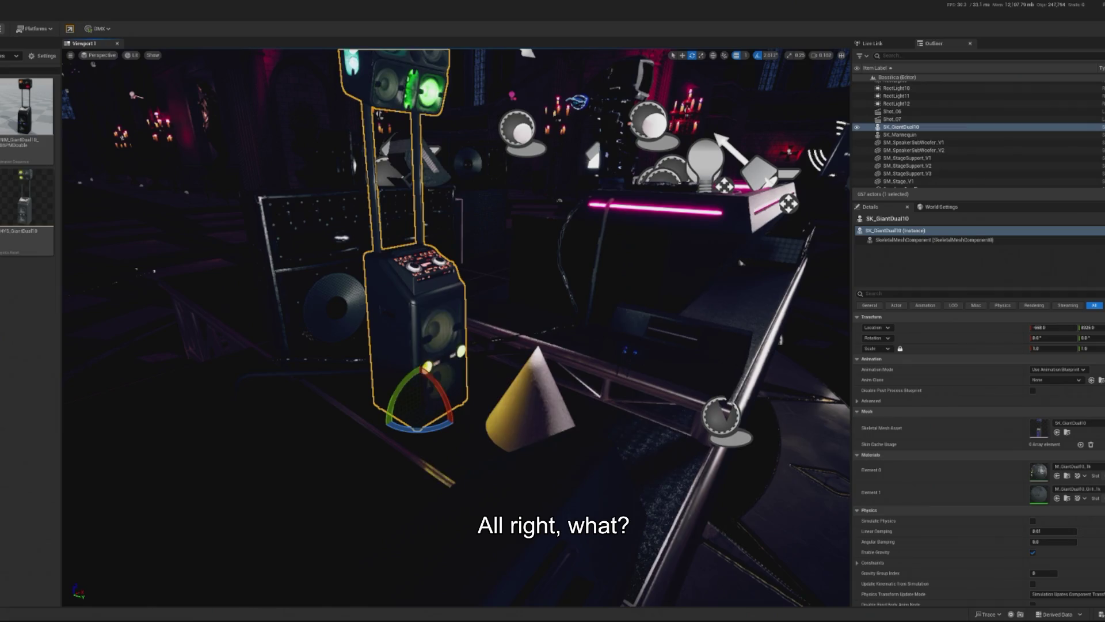
{"action": "scroll", "coordinate": [388, 388], "scroll_direction": "down", "scroll_amount": 3}
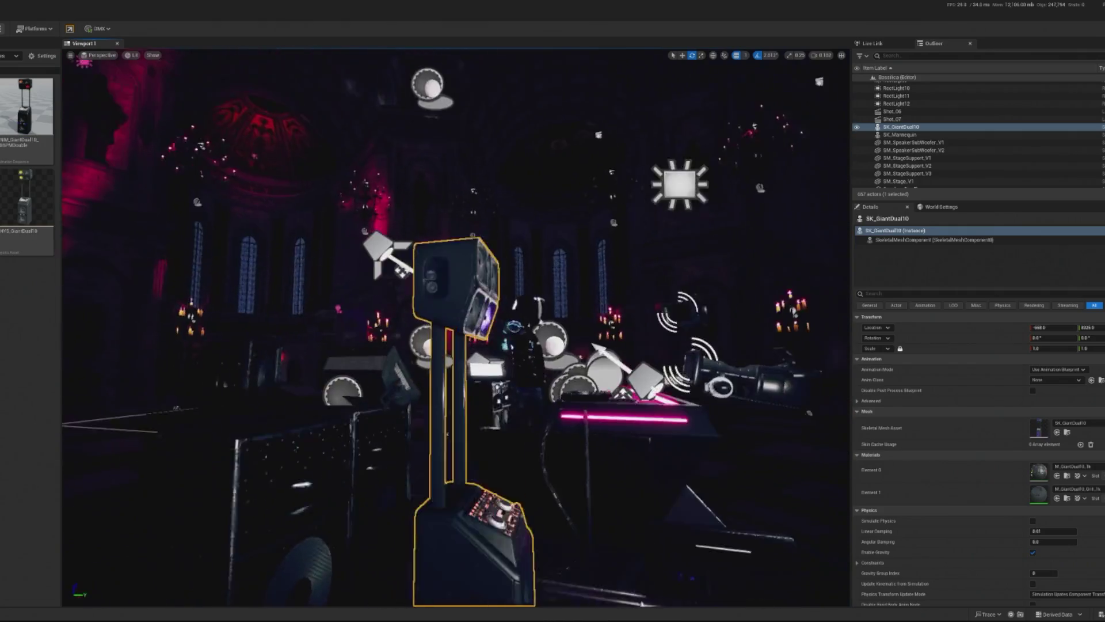
{"action": "key", "text": "f"}
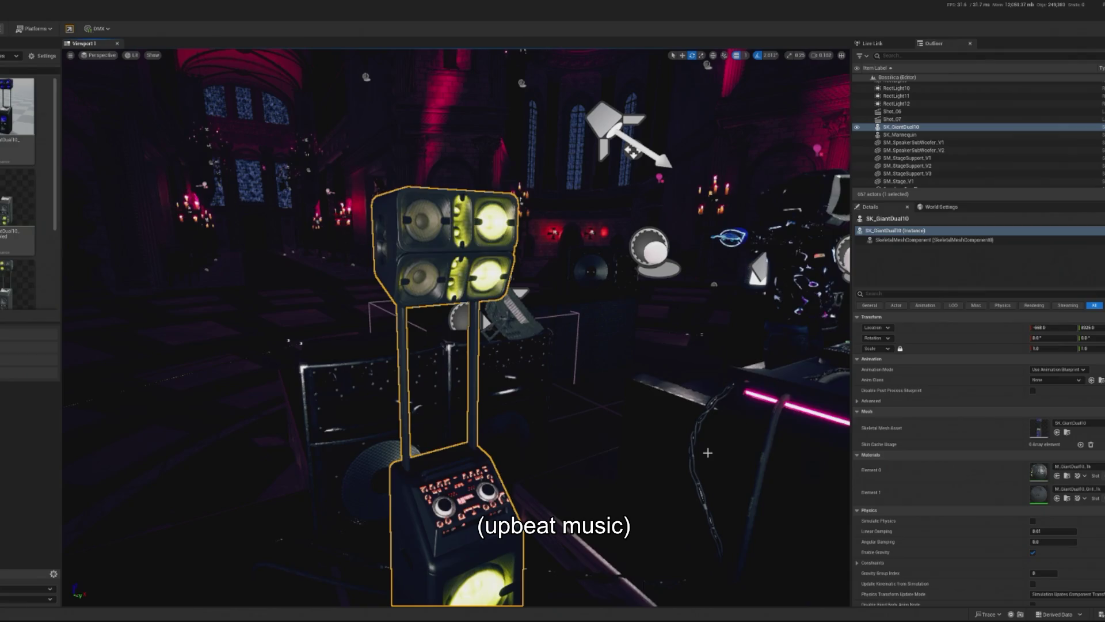
Reselect SK_GiantDual10, browse to its asset in the library, then delete it.
{"action": "left_click", "coordinate": [119, 320]}
{"action": "left_click", "coordinate": [248, 363]}
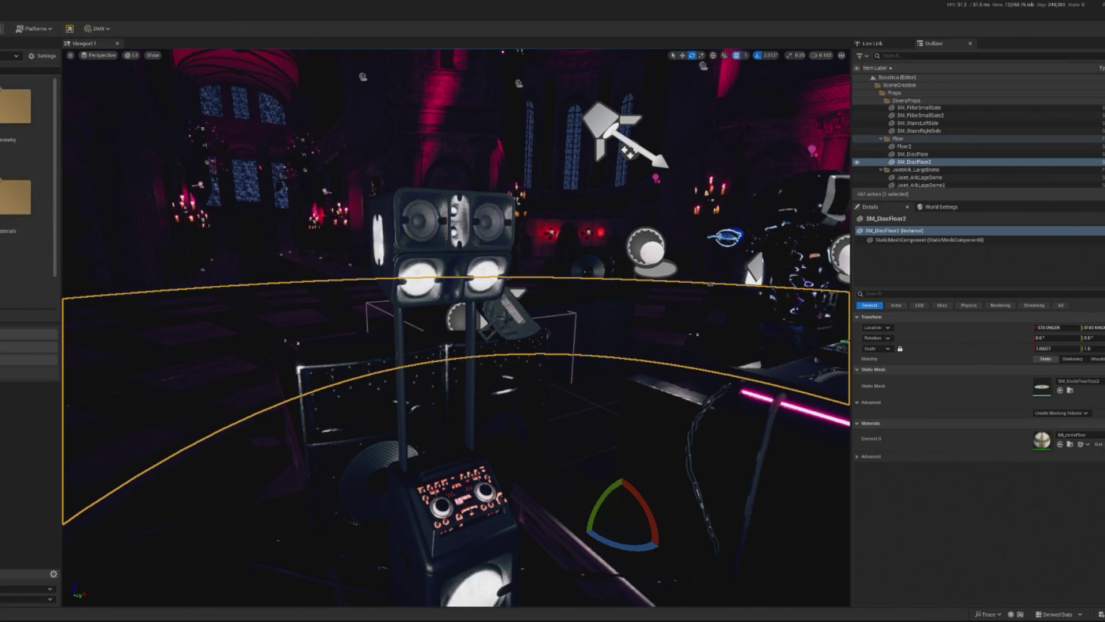
{"action": "left_click", "coordinate": [420, 276]}
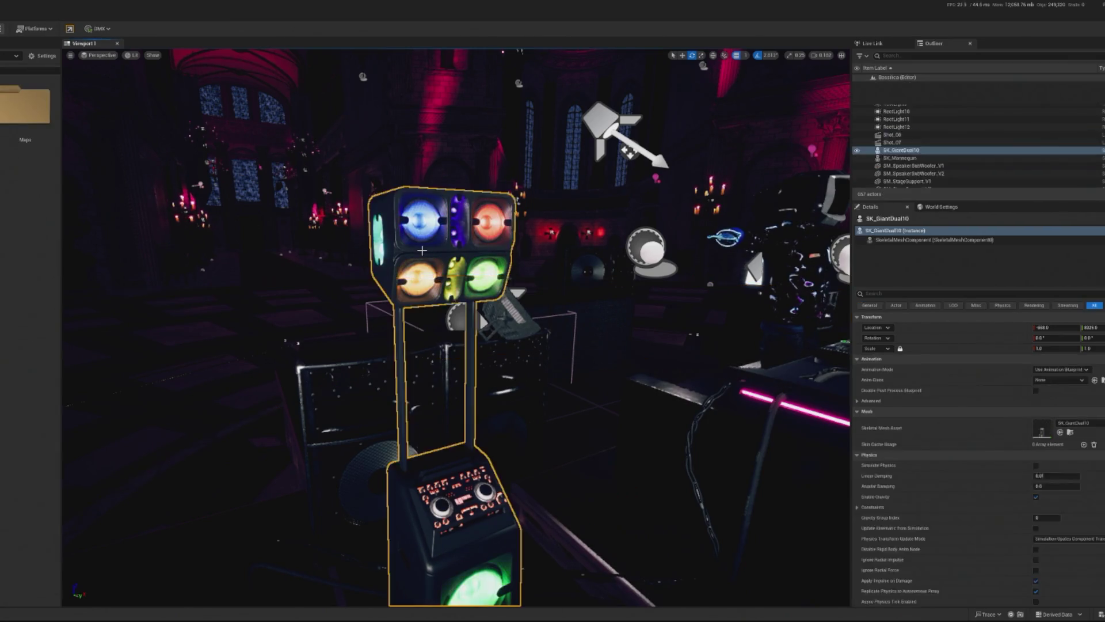
{"action": "left_click", "coordinate": [1067, 432]}
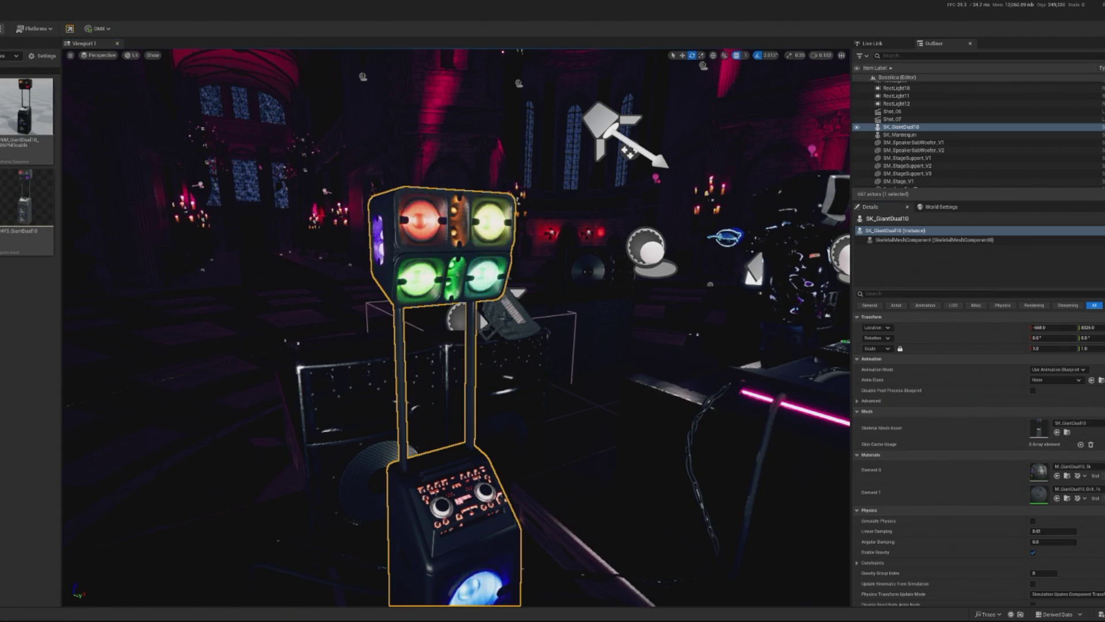
{"action": "key", "text": "f"}
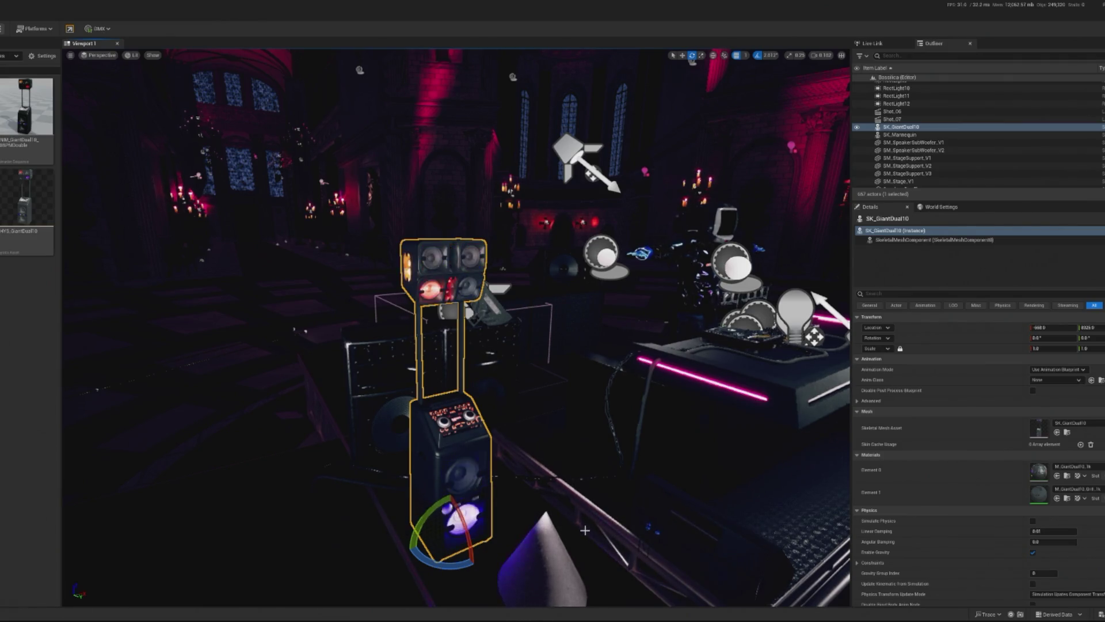
{"action": "key", "text": "Delete"}
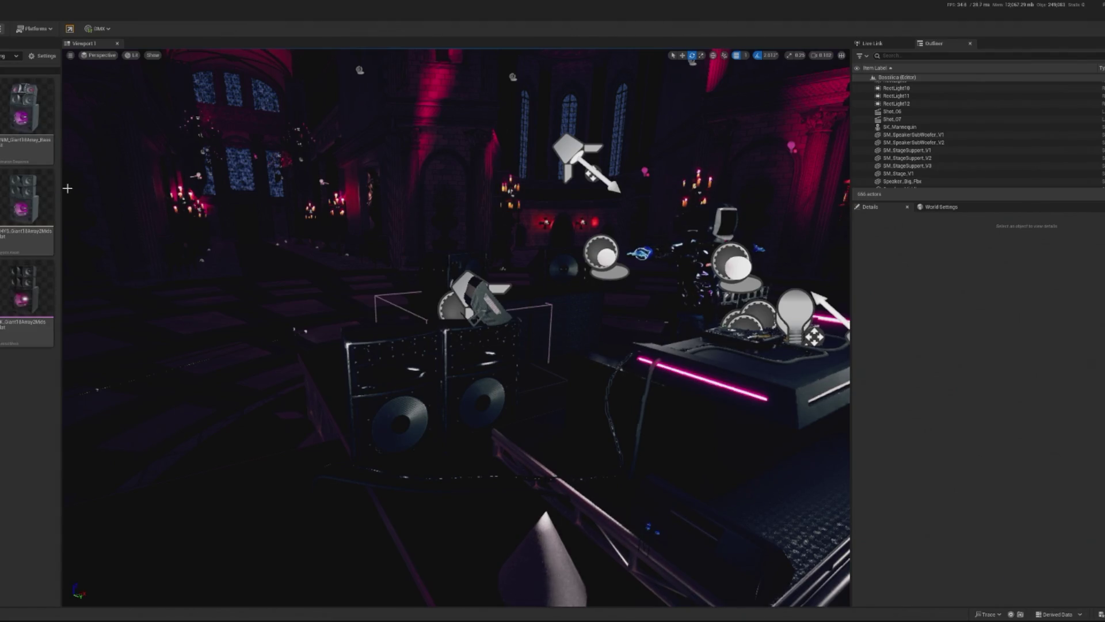
Bring SK_Giant18Array2Mids into the level, remove Speaker_Middle2, and frame SK_Giant18Array2MidsFlat.
{"action": "left_click_drag", "start_coordinate": [458, 499], "coordinate": [232, 332]}
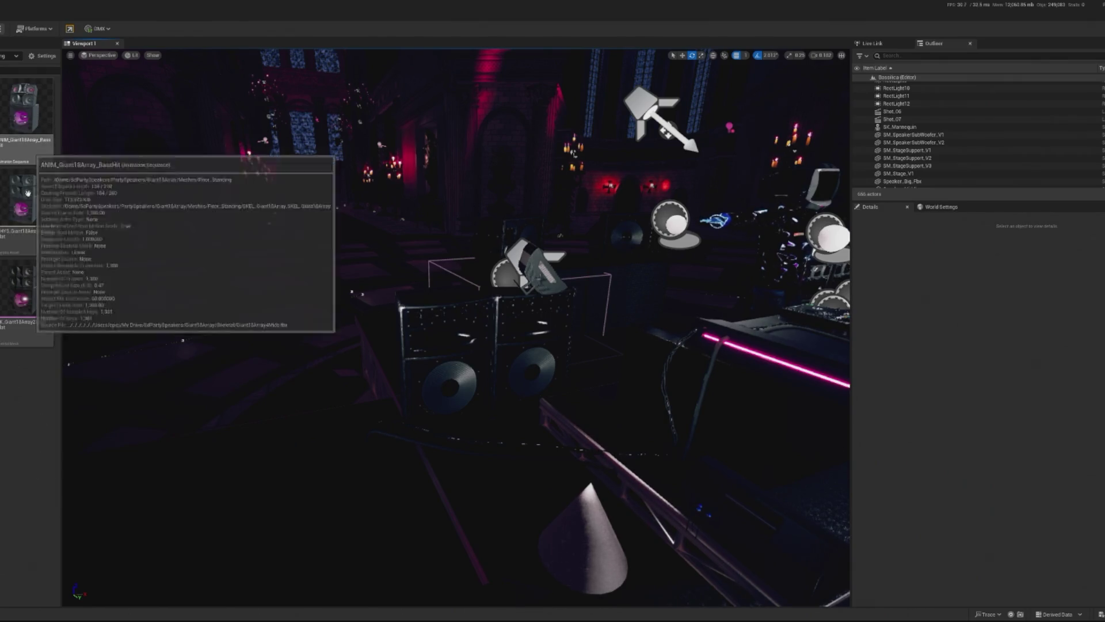
{"action": "left_click_drag", "start_coordinate": [26, 291], "coordinate": [454, 432]}
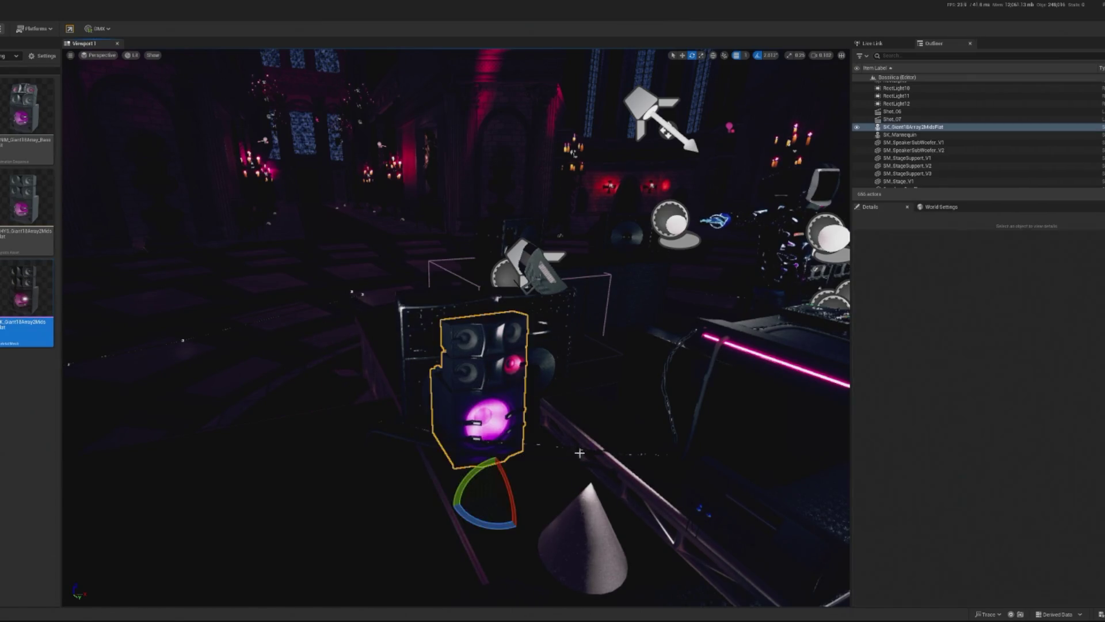
{"action": "key", "text": "f"}
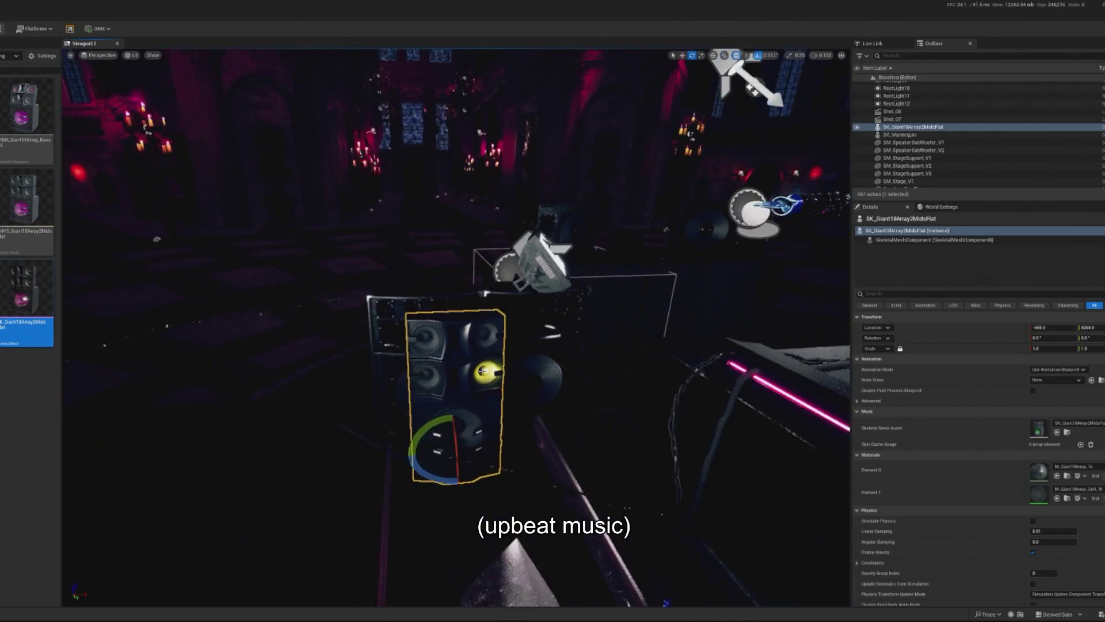
{"action": "key", "text": "Delete"}
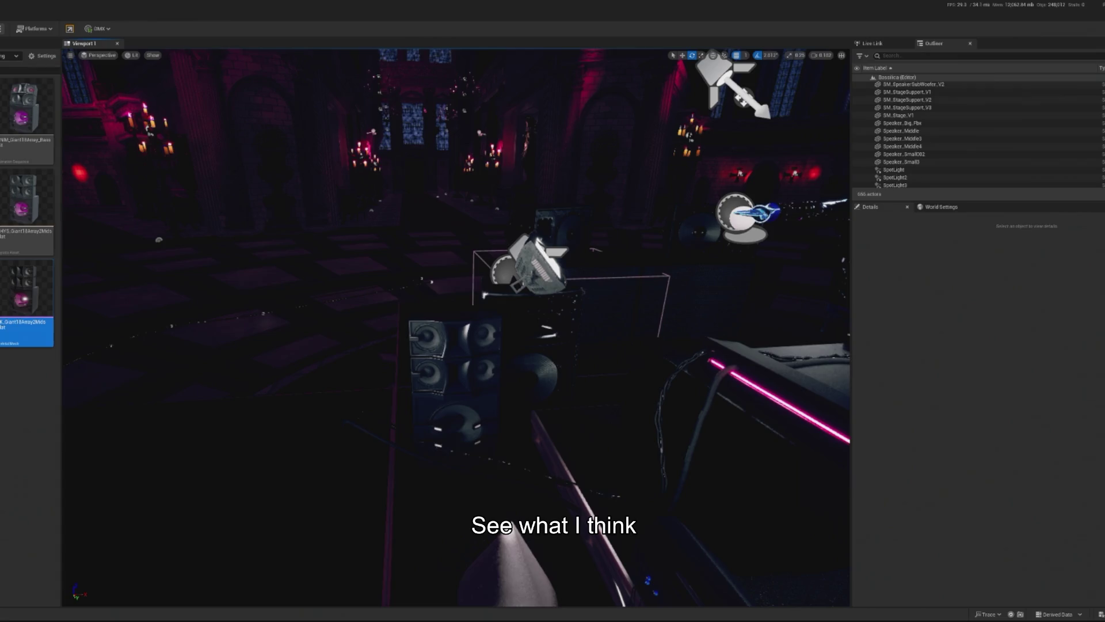
{"action": "left_click", "coordinate": [372, 370]}
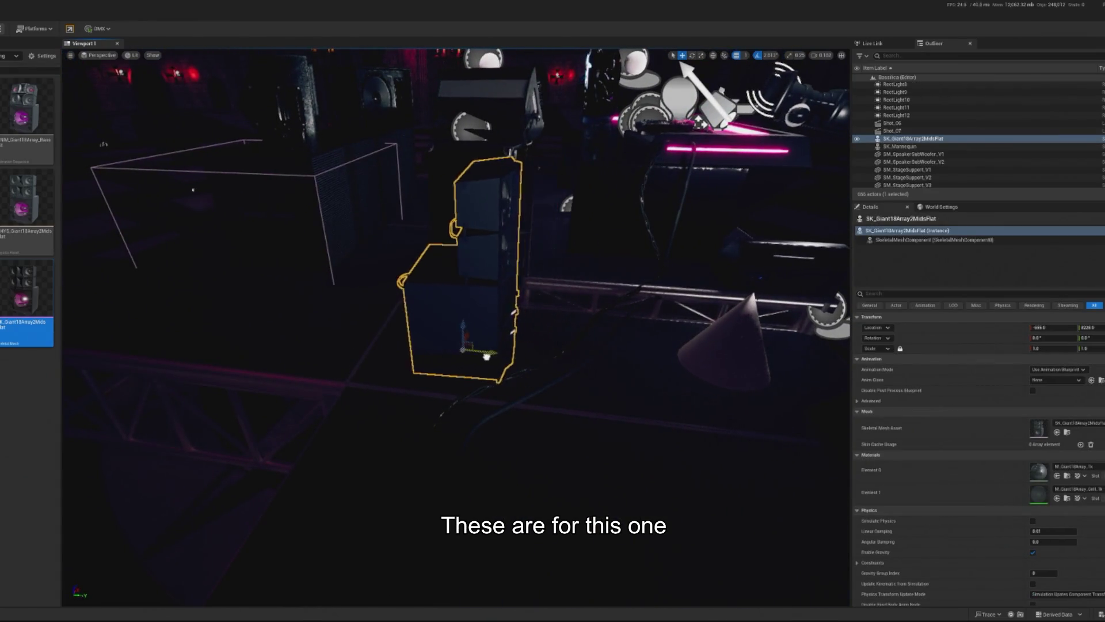
{"action": "key", "text": "f"}
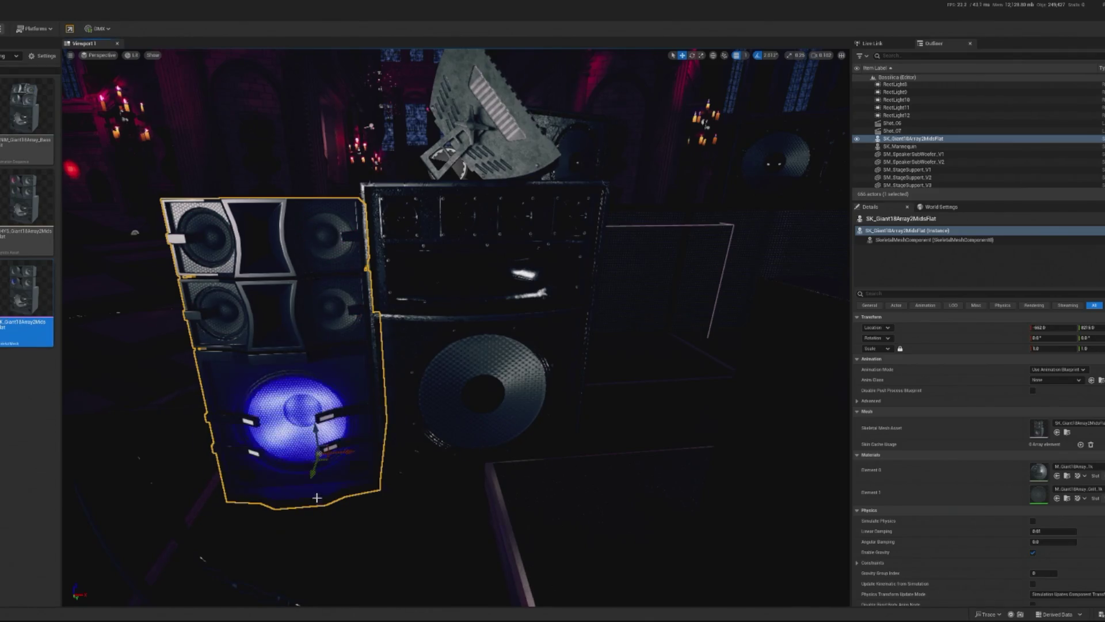
{"action": "key", "text": "f"}
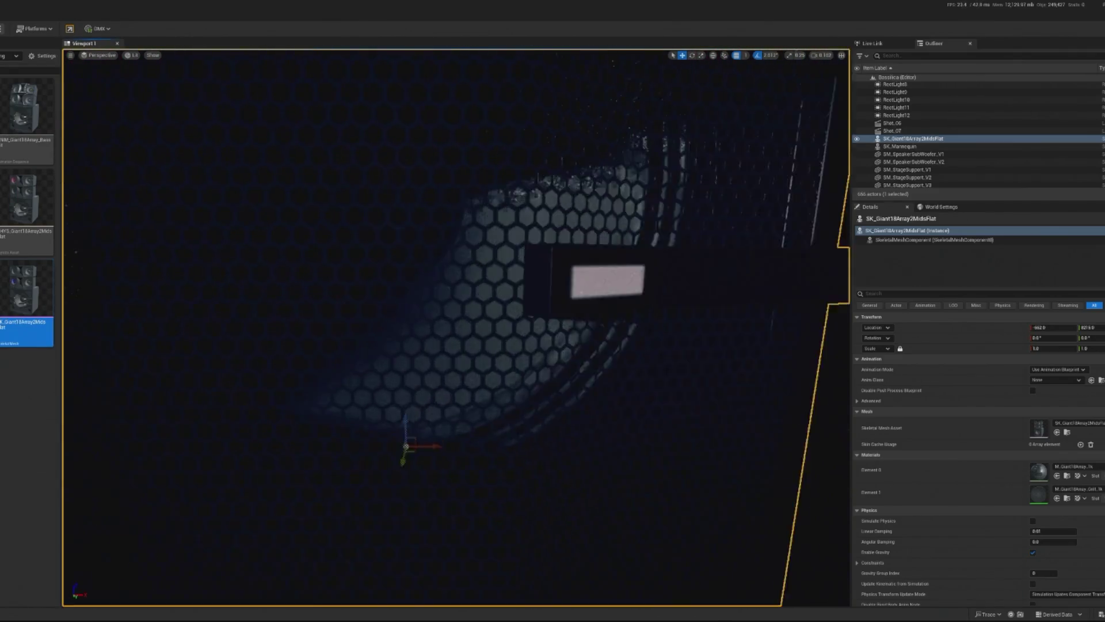
Switch the viewport view mode to Unlit.
{"action": "left_click", "coordinate": [126, 57]}
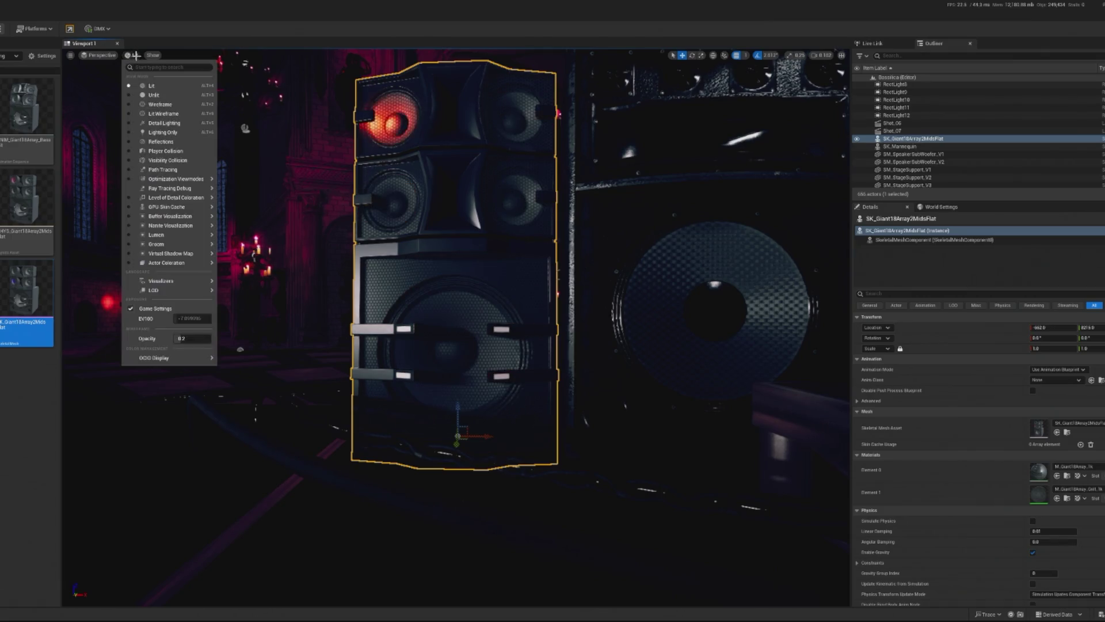
{"action": "left_click", "coordinate": [149, 85]}
{"action": "left_click", "coordinate": [132, 55]}
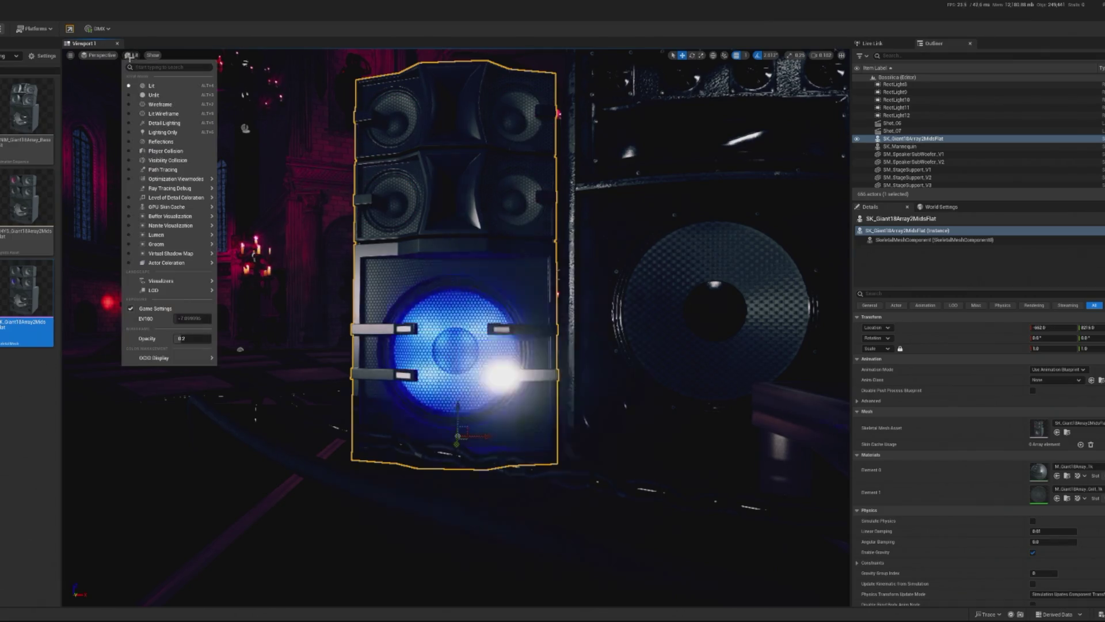
{"action": "left_click", "coordinate": [150, 95]}
{"action": "scroll", "coordinate": [431, 294], "scroll_direction": "down", "scroll_amount": 3}
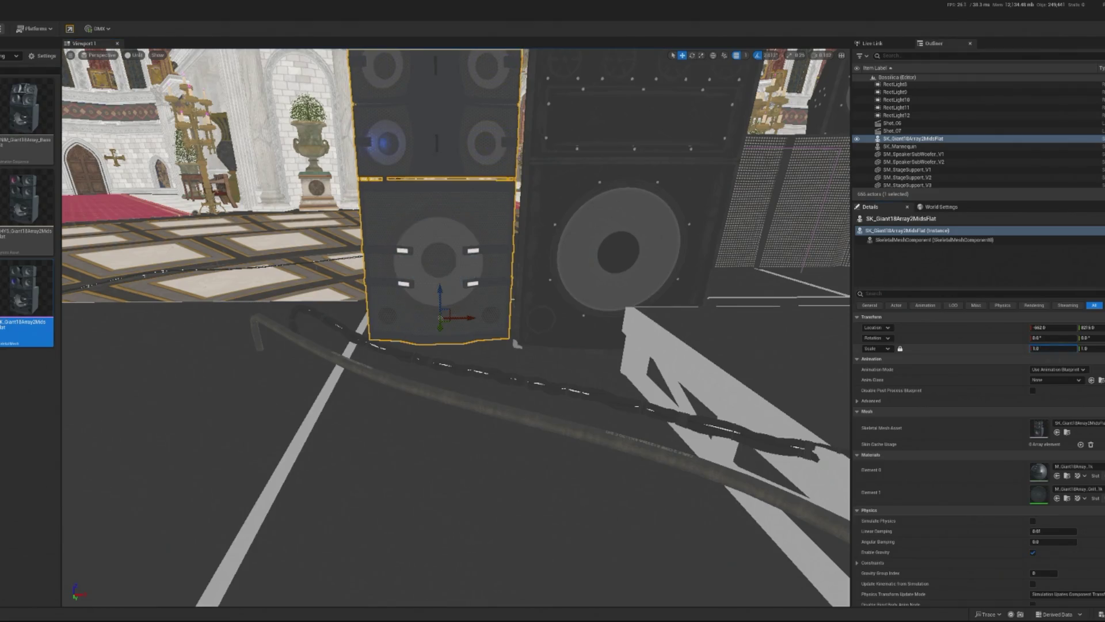
Scale the speaker to 1.1125, review it beside the stage, and start a play test.
{"action": "left_click_drag", "start_coordinate": [1045, 347], "coordinate": [1054, 347]}
{"action": "scroll", "coordinate": [525, 339], "scroll_direction": "down", "scroll_amount": 5}
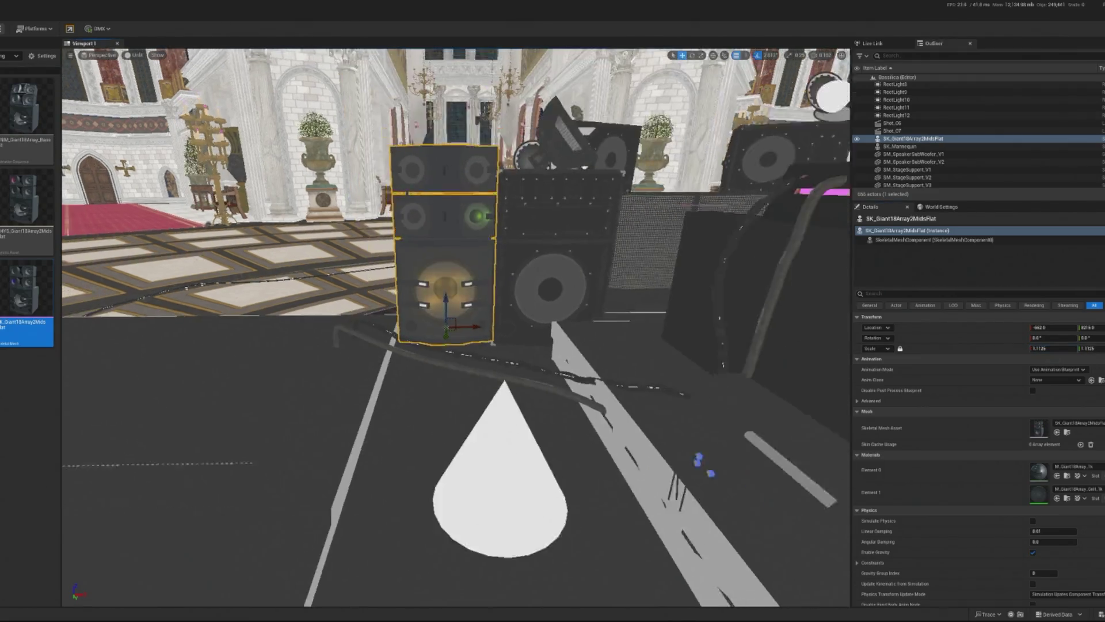
{"action": "mouse_move", "coordinate": [455, 323]}
{"action": "left_mouse_down"}
{"action": "mouse_move", "coordinate": [547, 328]}
{"action": "mouse_move", "coordinate": [576, 351]}
{"action": "mouse_move", "coordinate": [581, 334]}
{"action": "mouse_move", "coordinate": [598, 357]}
{"action": "left_mouse_up"}
{"action": "key", "text": "f"}
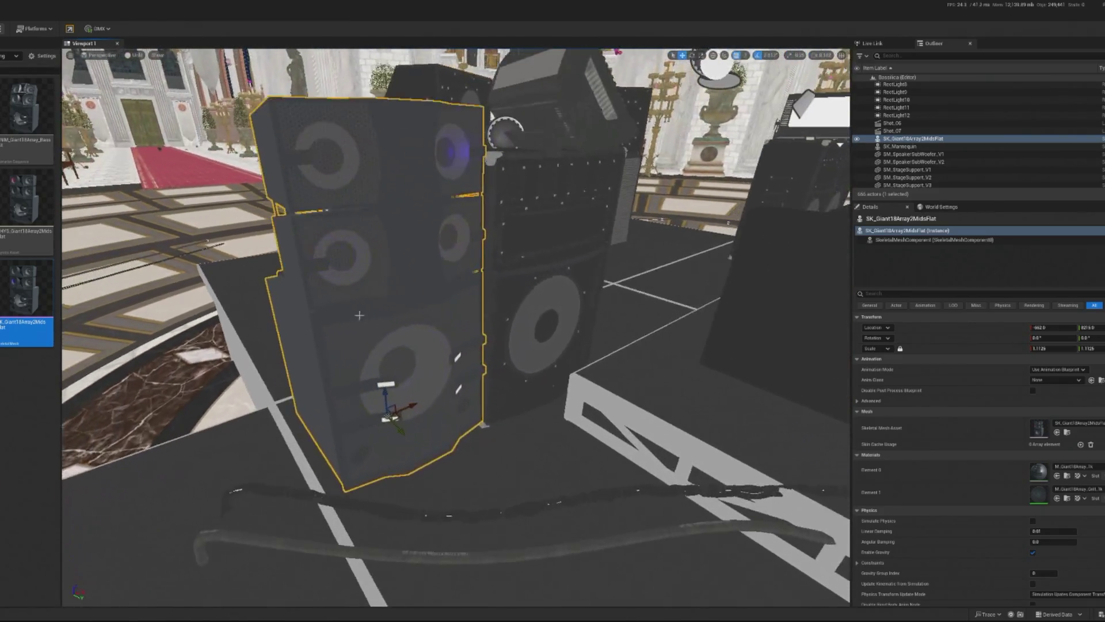
{"action": "left_click_drag", "start_coordinate": [390, 403], "coordinate": [554, 431]}
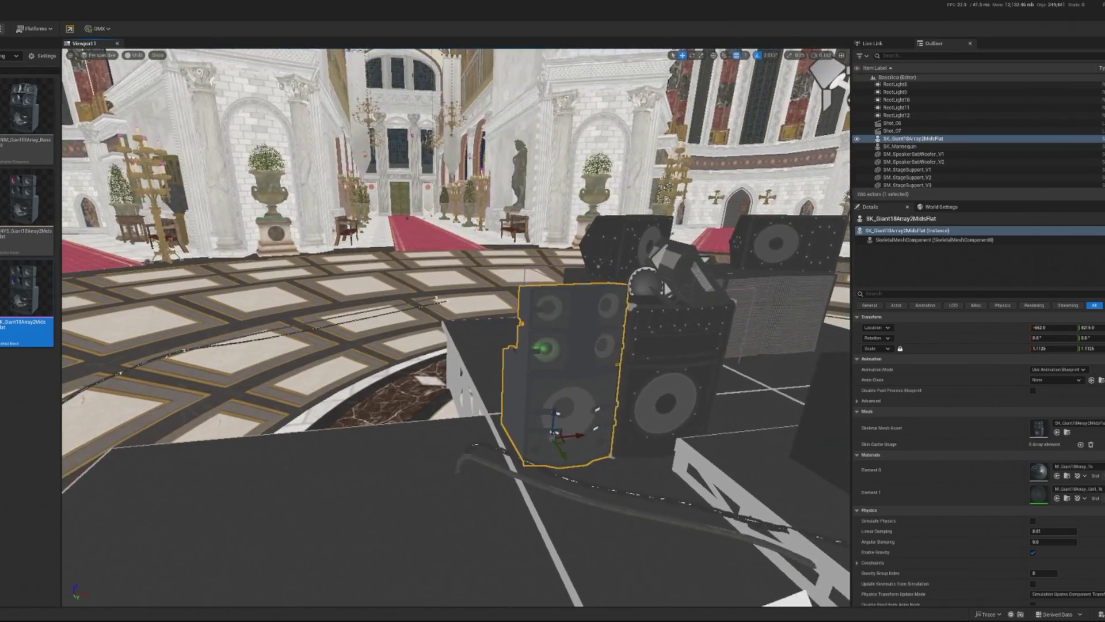
{"action": "key", "text": "alt+p"}
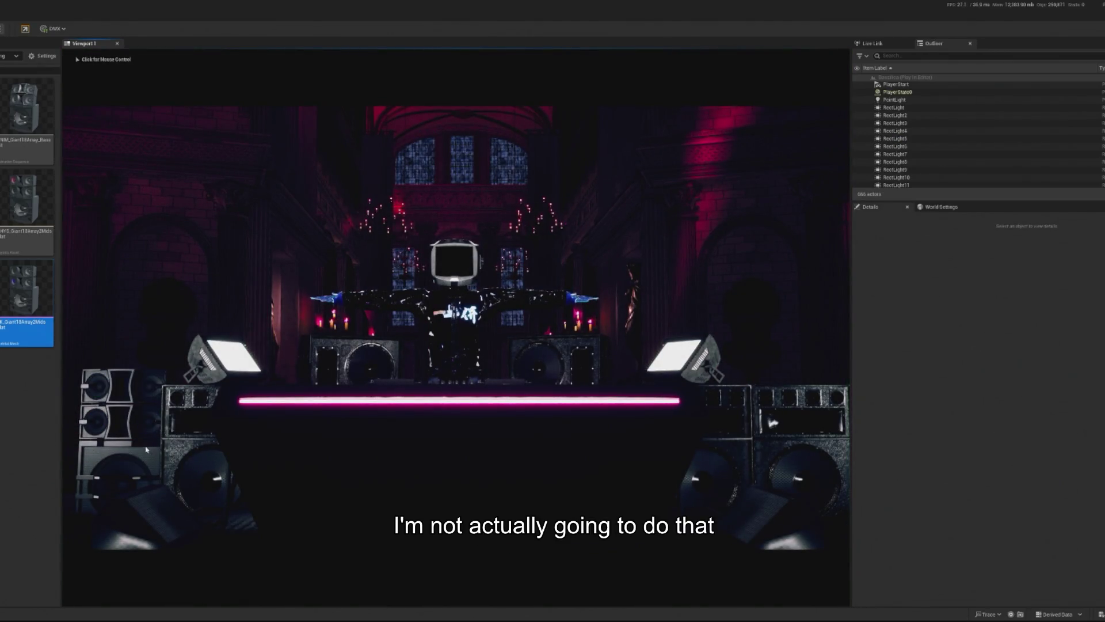
Stop the play test, run the level once more to check the speakers, and stop again.
{"action": "key", "text": "Escape"}
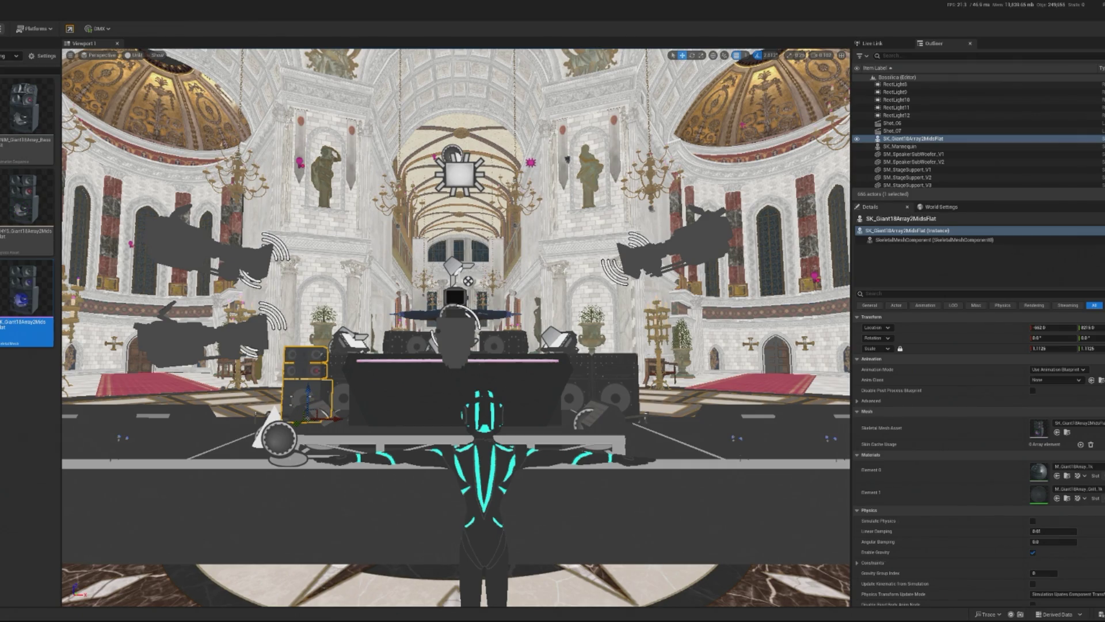
{"action": "key", "text": "alt+p"}
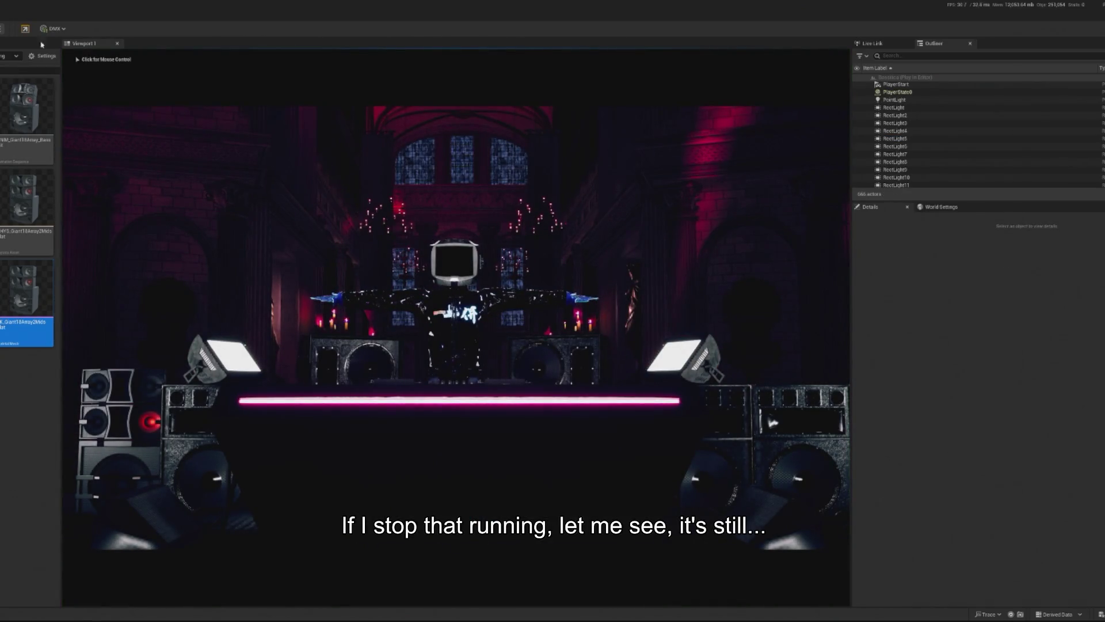
{"action": "key", "text": "Escape"}
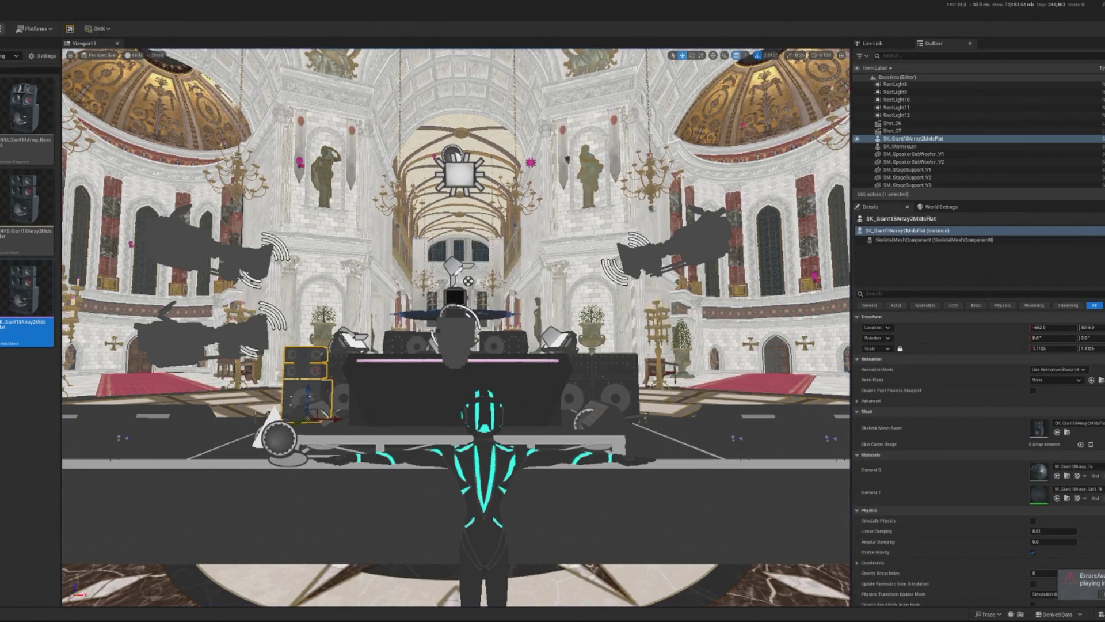
Set the speaker's Animation Mode to Use Animation Asset with the Giant18Array bass animation.
{"action": "left_click", "coordinate": [1086, 369]}
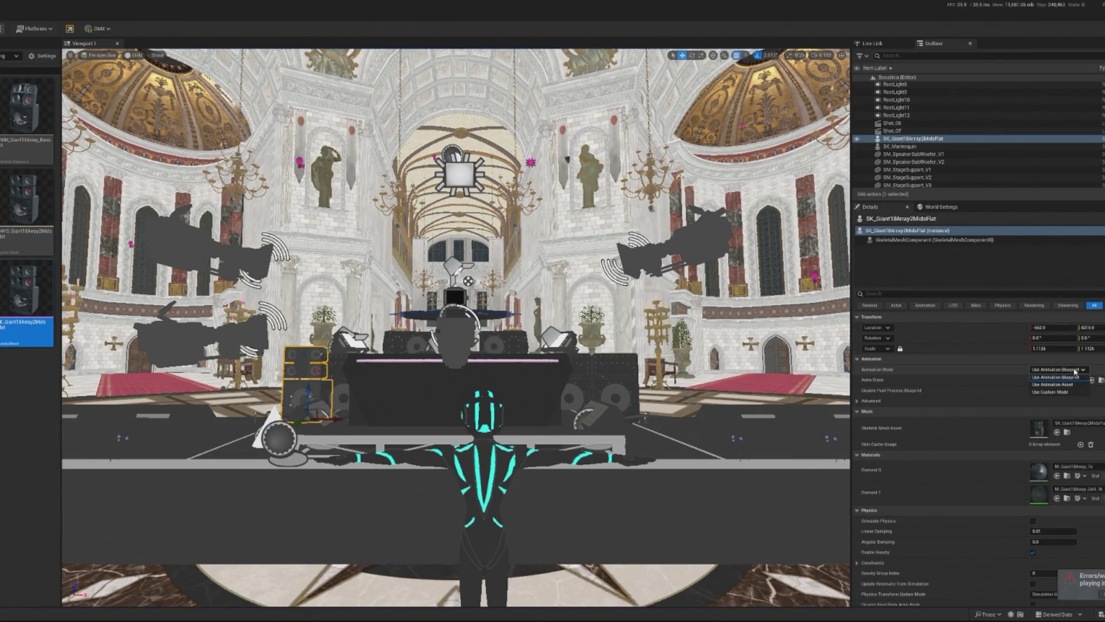
{"action": "left_click", "coordinate": [1046, 384]}
{"action": "left_click", "coordinate": [1066, 382]}
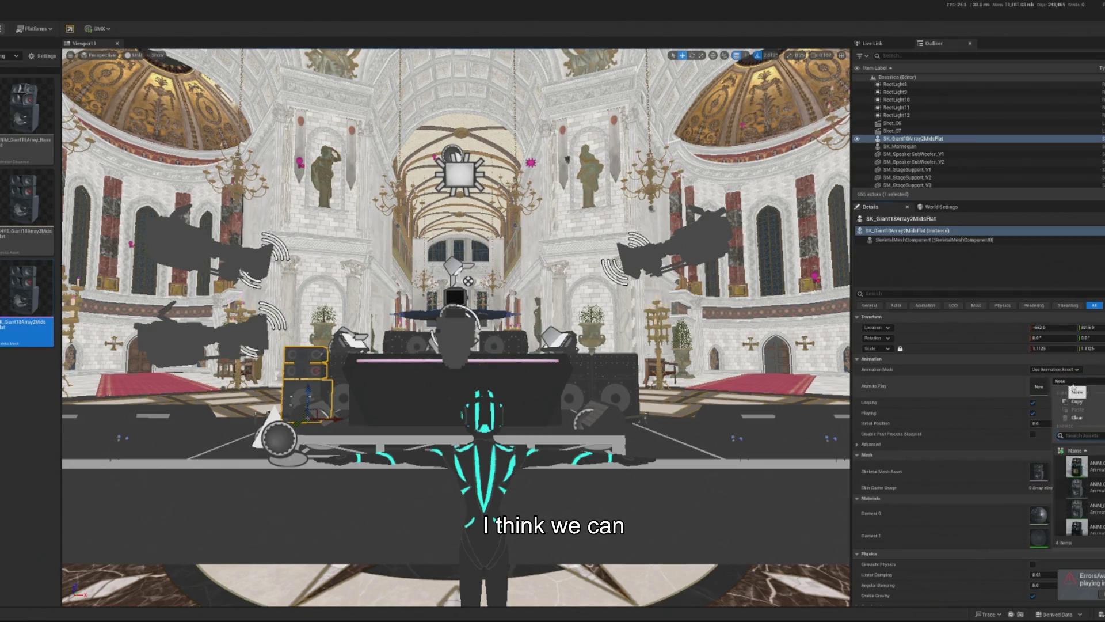
{"action": "left_click", "coordinate": [1080, 465]}
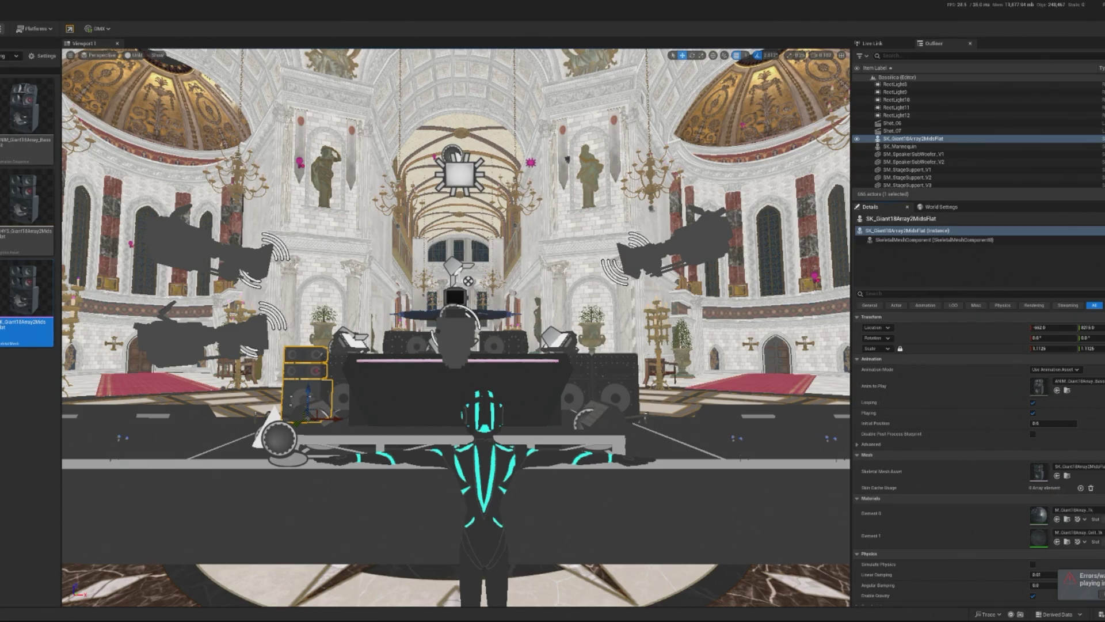
Test the animating speaker stack in Play In Editor, then save the Bassilica map.
{"action": "key", "text": "alt+p"}
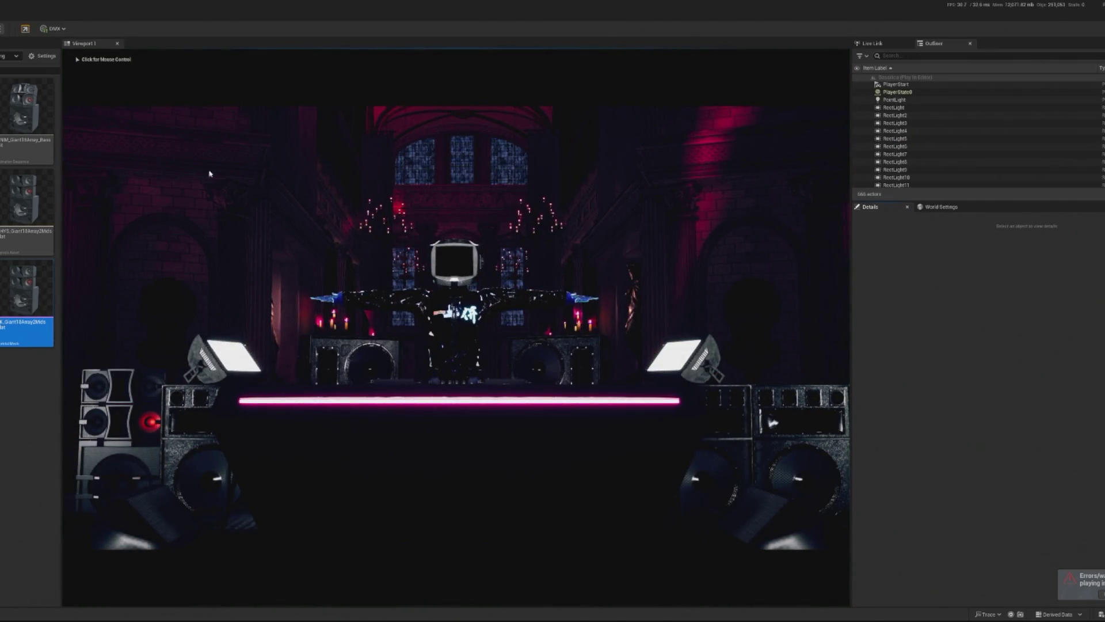
{"action": "key", "text": "F8"}
{"action": "key", "text": "f"}
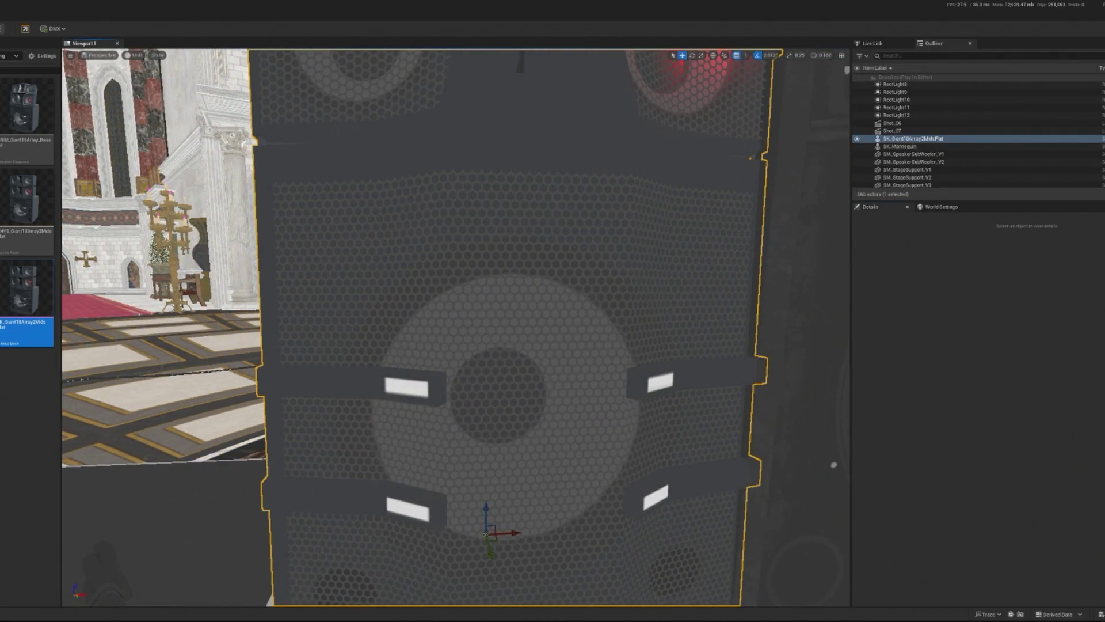
{"action": "key", "text": "F8"}
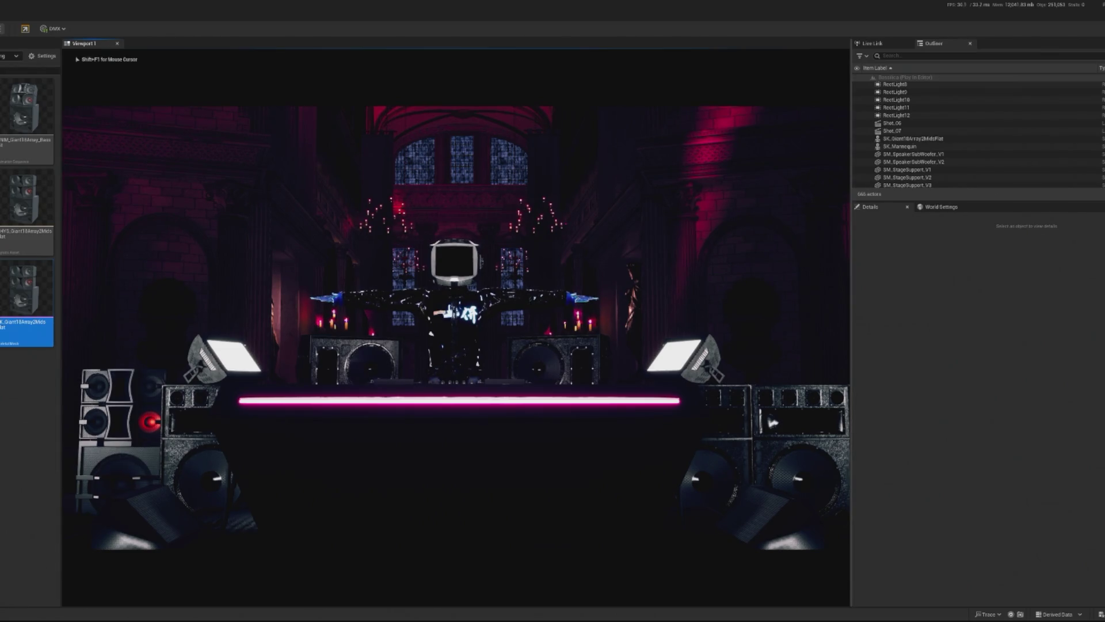
{"action": "key", "text": "Escape"}
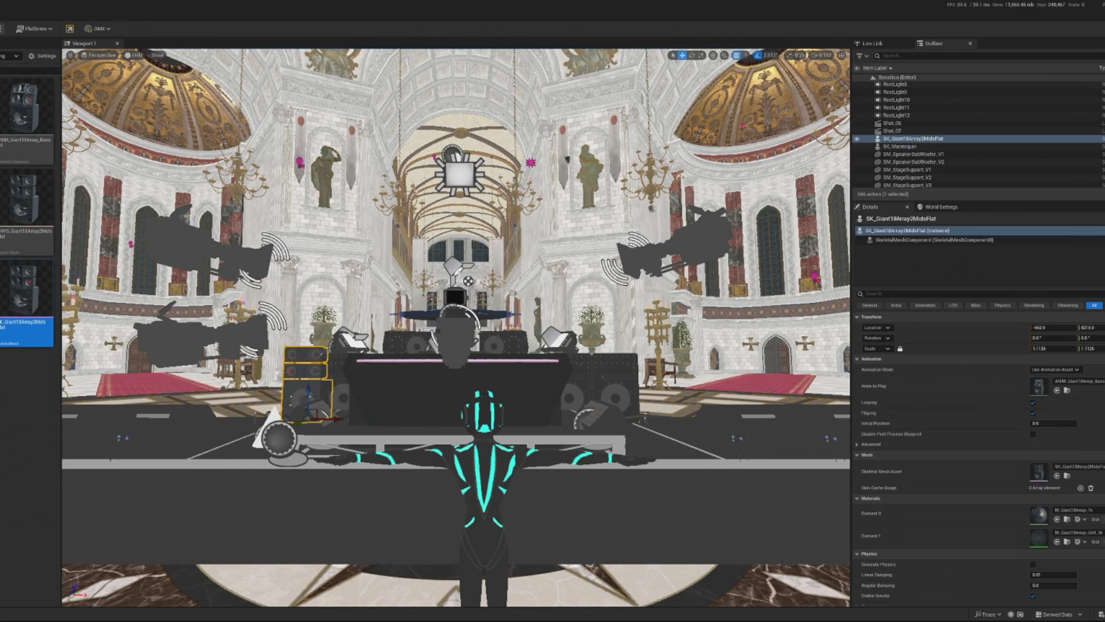
{"action": "key", "text": "f"}
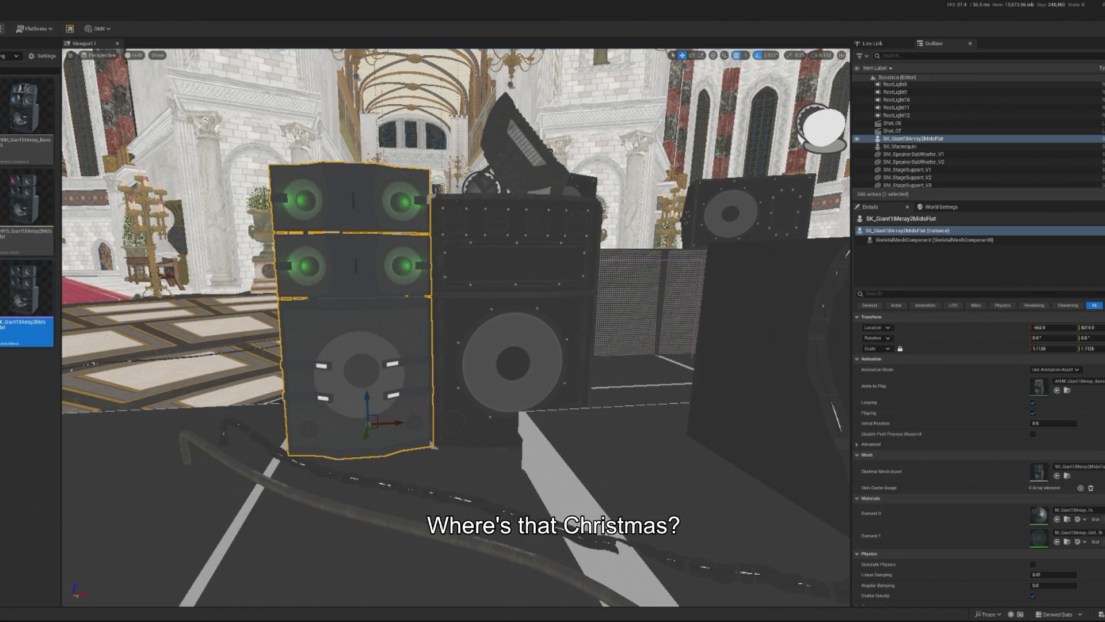
{"action": "key", "text": "ctrl+s"}
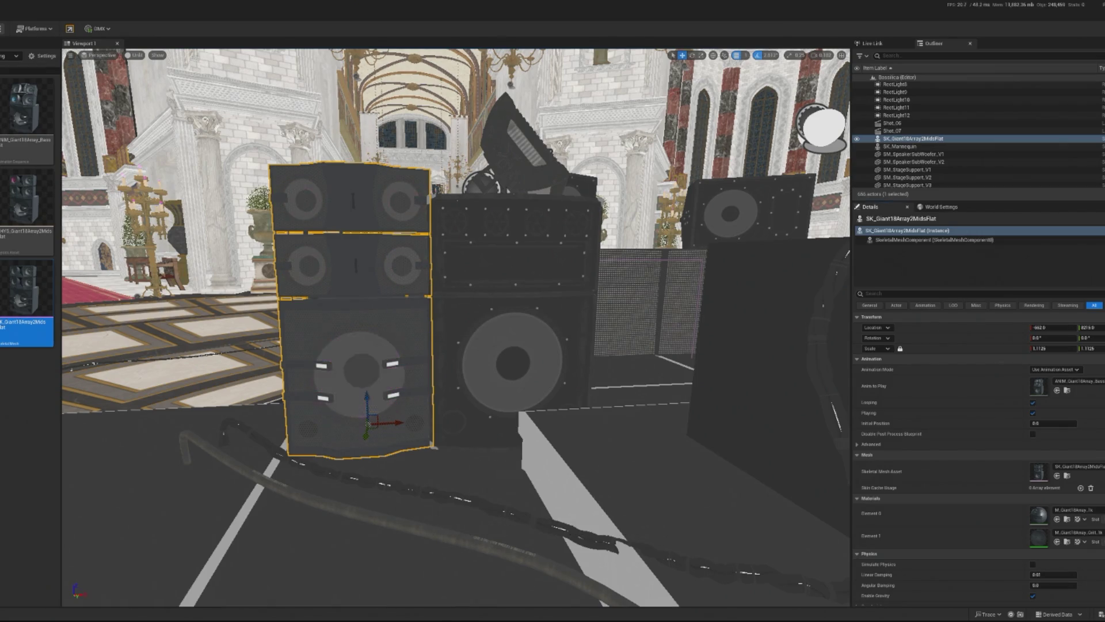
Try opening the Xmas level from the Open Level list, then cancel the save prompt to stay in the cathedral.
{"action": "key", "text": "ctrl+o"}
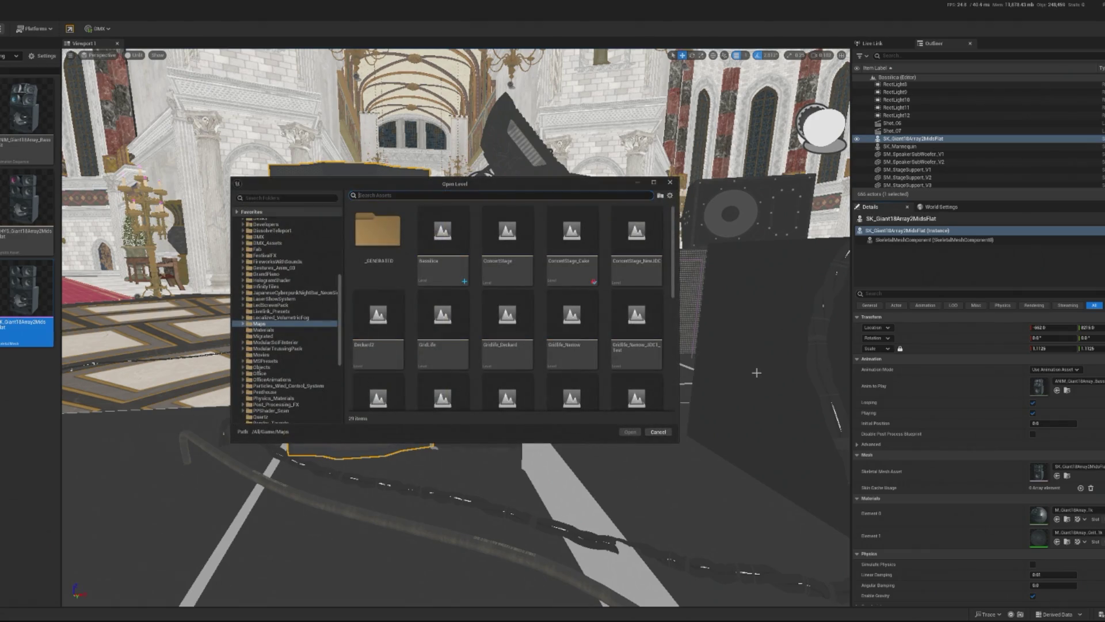
{"action": "type", "text": "criasd"}
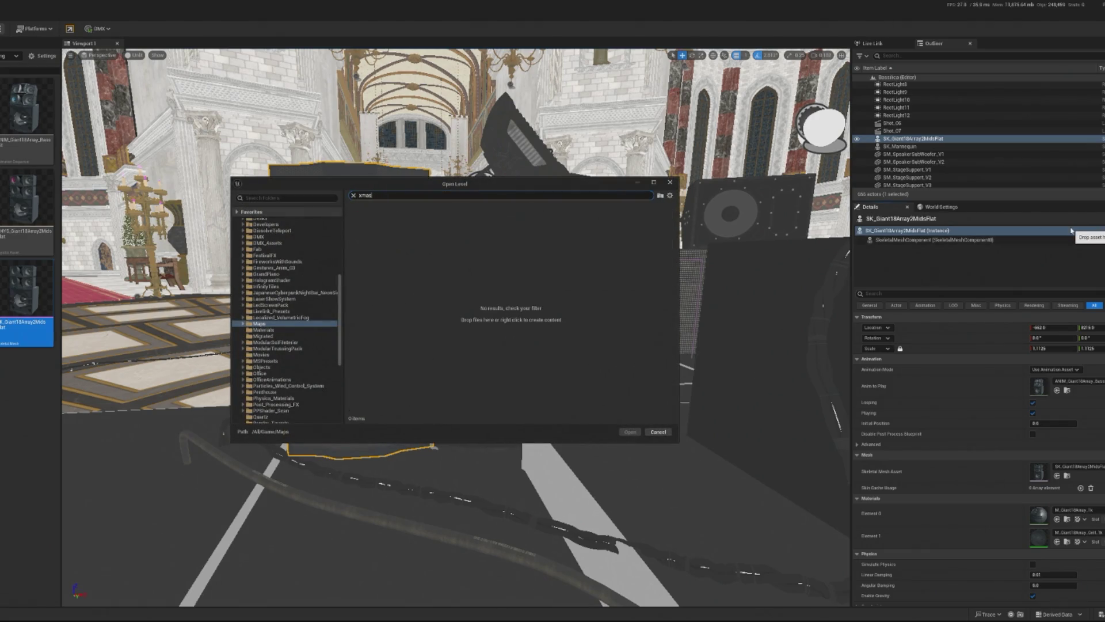
{"action": "double_click", "coordinate": [373, 242]}
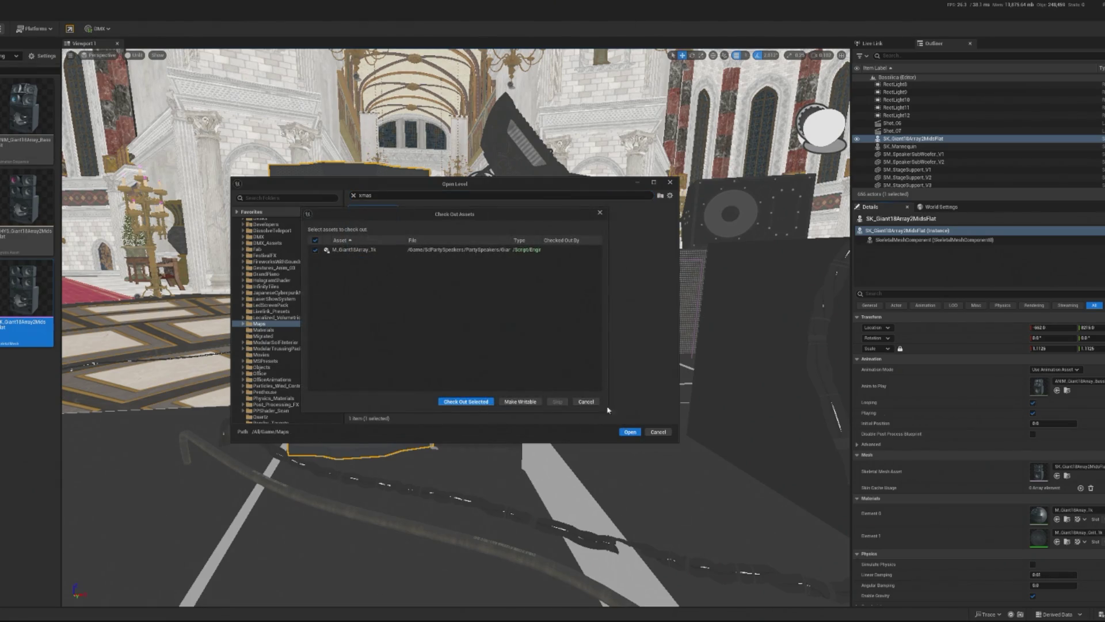
{"action": "left_click", "coordinate": [556, 400]}
Browse the Content Browser back to the Giant18Array speaker assets and their HangingRig blueprint.
{"action": "scroll", "coordinate": [385, 328], "scroll_direction": "down", "scroll_amount": 3}
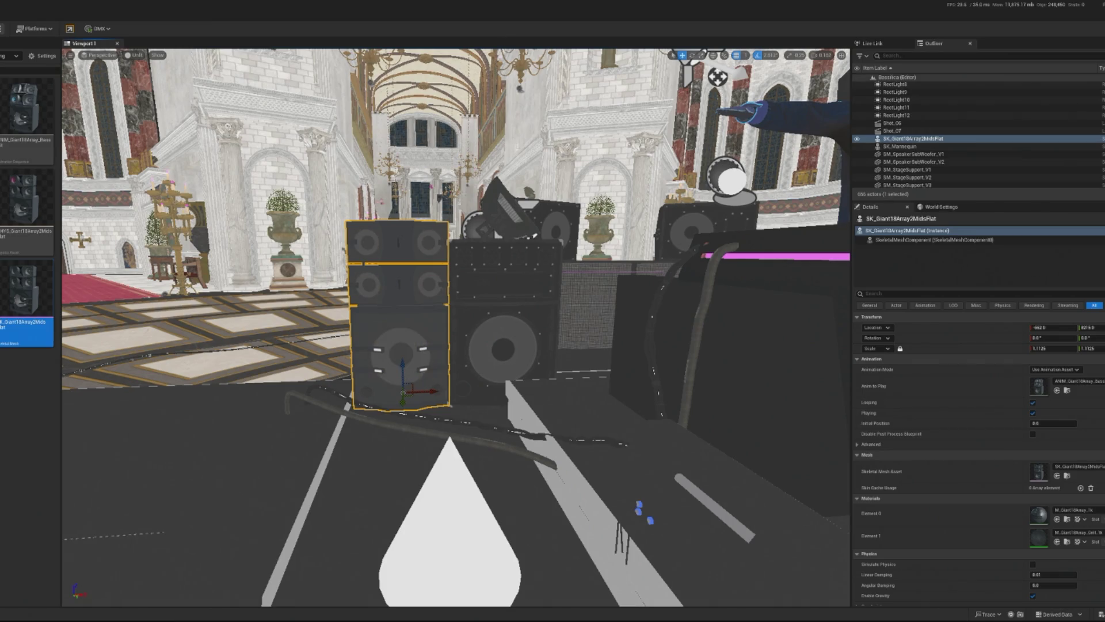
{"action": "left_click", "coordinate": [11, 56]}
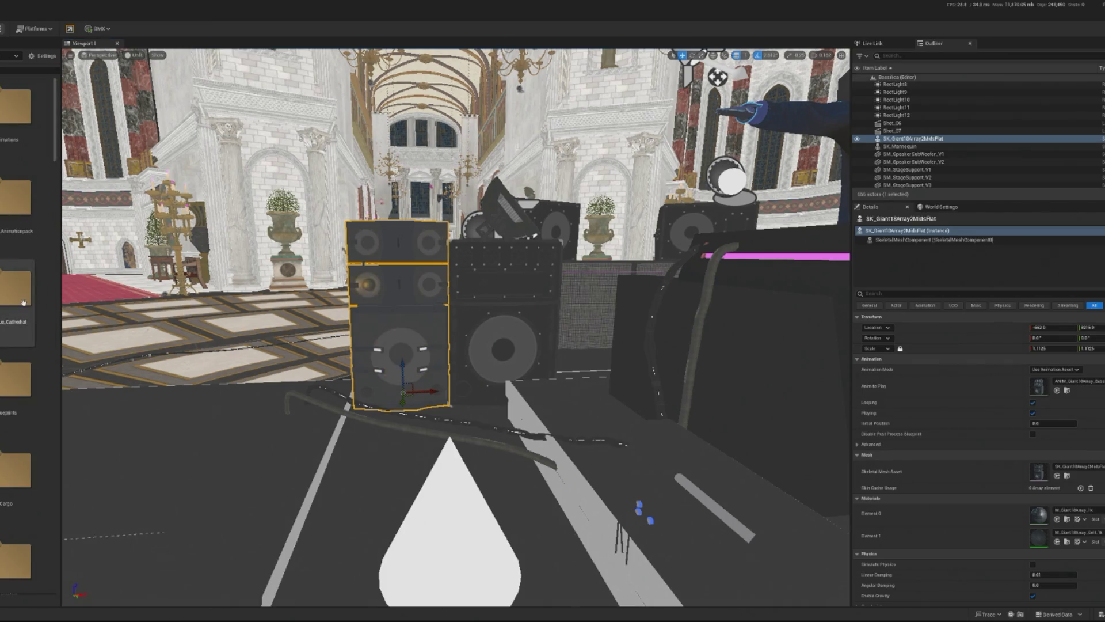
{"action": "scroll", "coordinate": [27, 183], "scroll_direction": "down", "scroll_amount": 3}
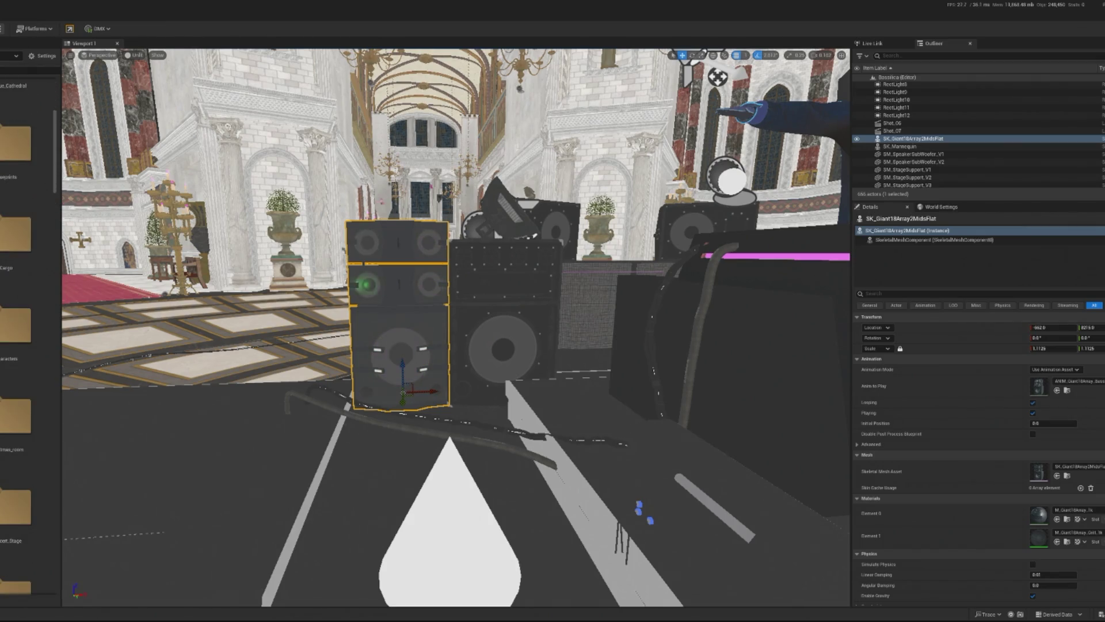
{"action": "scroll", "coordinate": [29, 334], "scroll_direction": "down", "scroll_amount": 3}
{"action": "scroll", "coordinate": [17, 345], "scroll_direction": "down", "scroll_amount": 3}
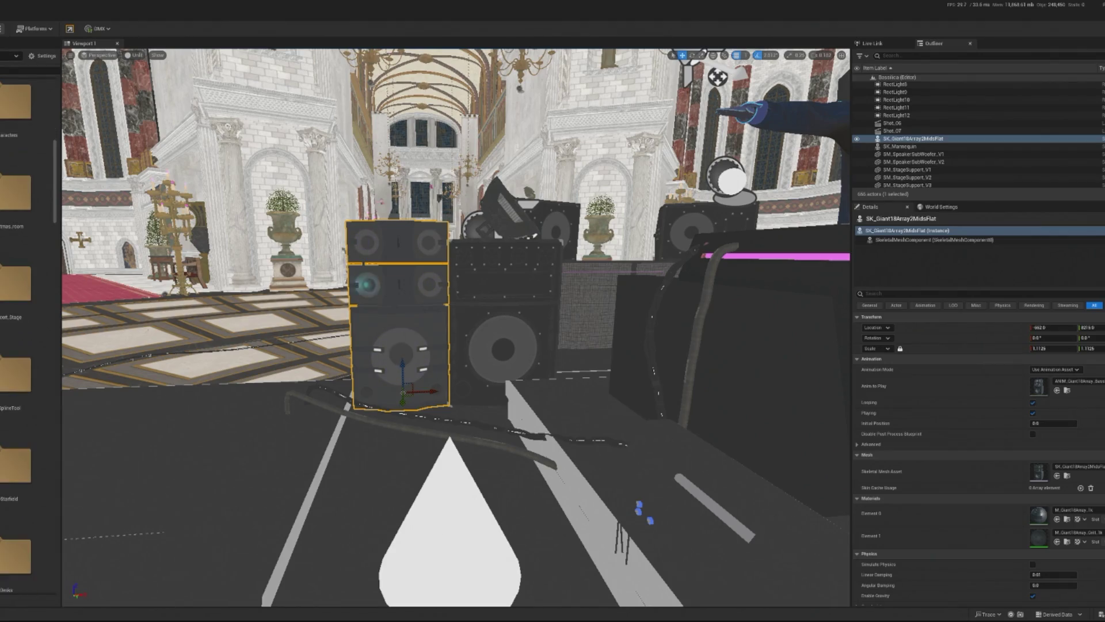
{"action": "scroll", "coordinate": [17, 333], "scroll_direction": "down", "scroll_amount": 1}
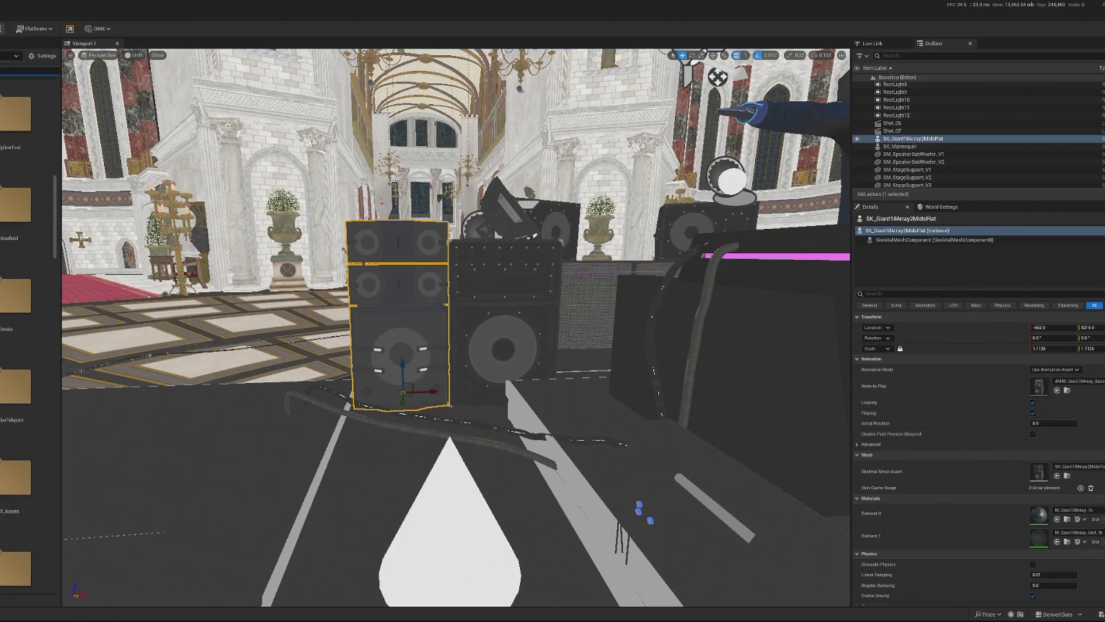
{"action": "key", "text": "ctrl+b"}
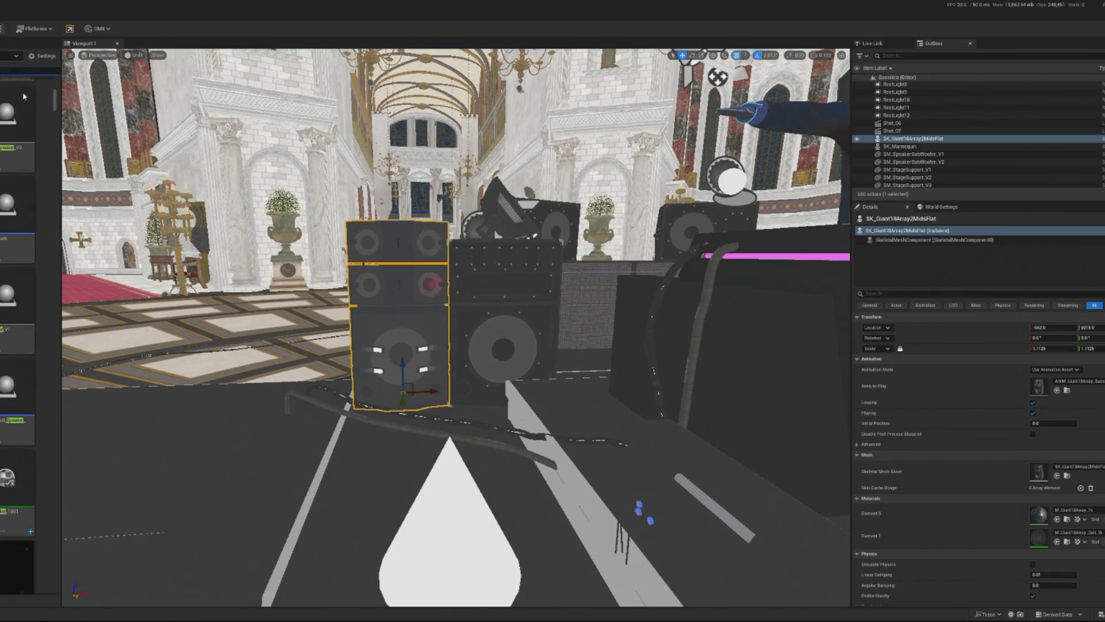
{"action": "mouse_move", "coordinate": [6, 238]}
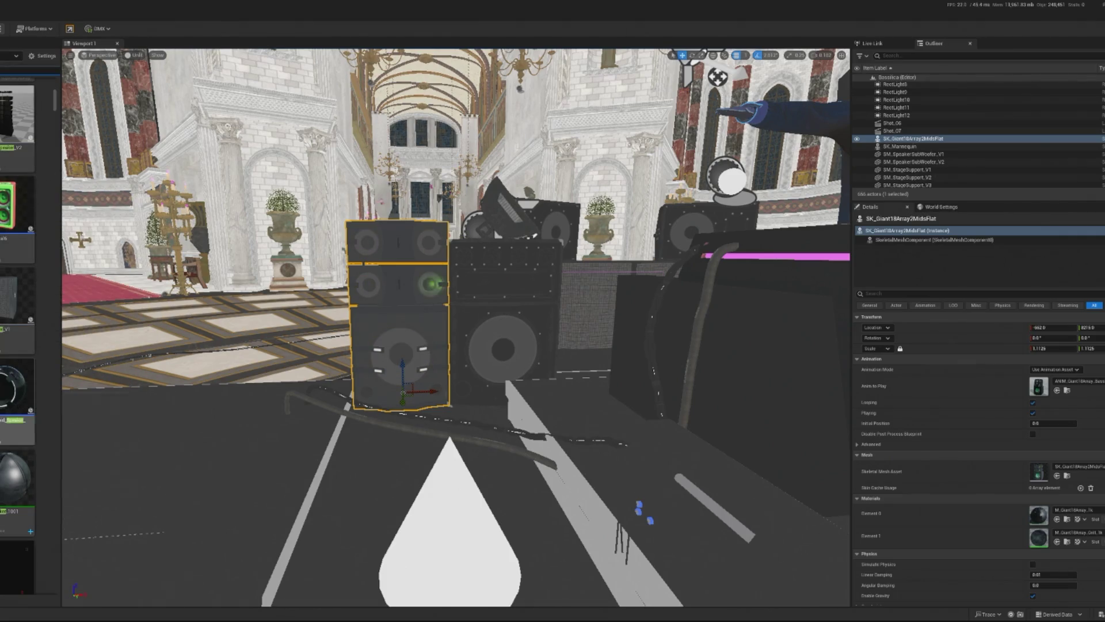
{"action": "scroll", "coordinate": [18, 288], "scroll_direction": "up", "scroll_amount": 1}
{"action": "scroll", "coordinate": [17, 345], "scroll_direction": "up", "scroll_amount": 2}
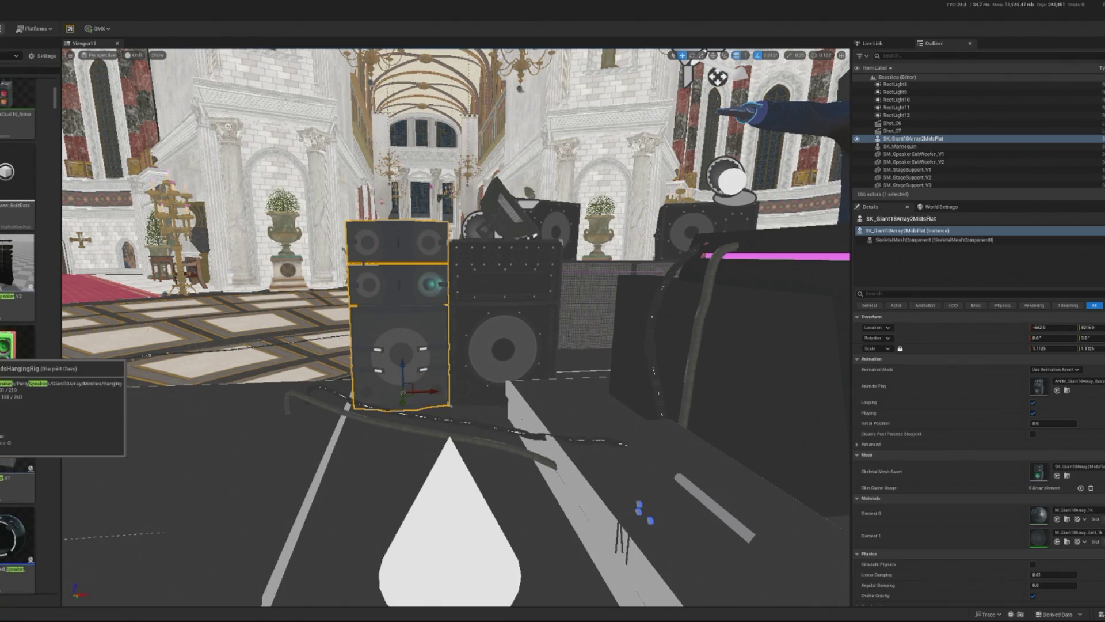
Open BP_Giant18ArrayMidsHangingRig and pan its Event Graph to the Branch and Sequence nodes.
{"action": "double_click", "coordinate": [45, 377]}
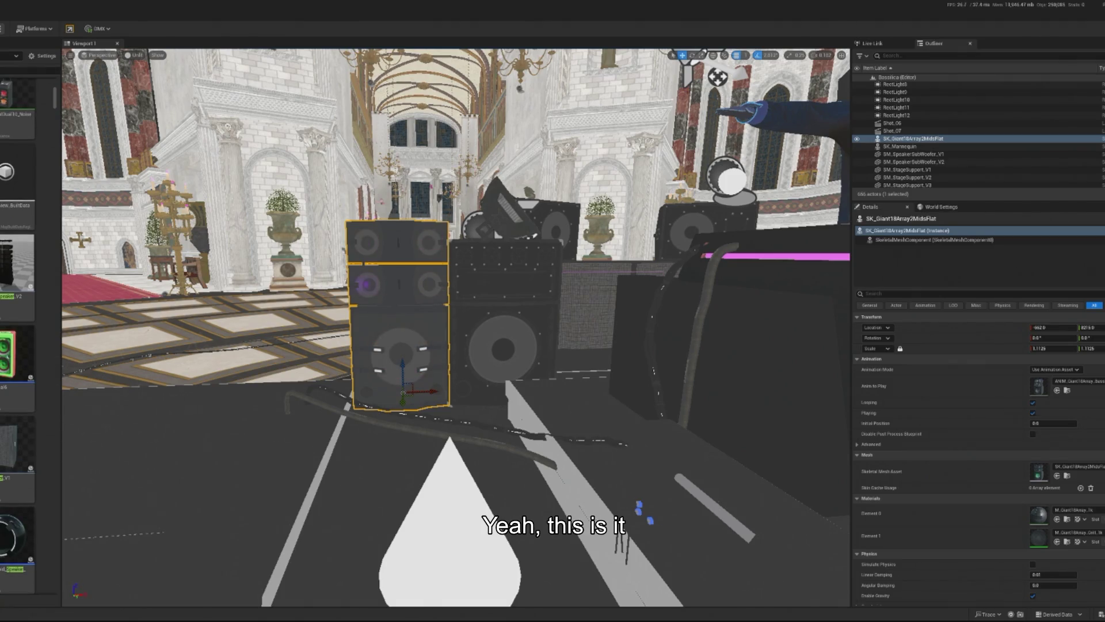
{"action": "scroll", "coordinate": [630, 335], "scroll_direction": "up", "scroll_amount": 5}
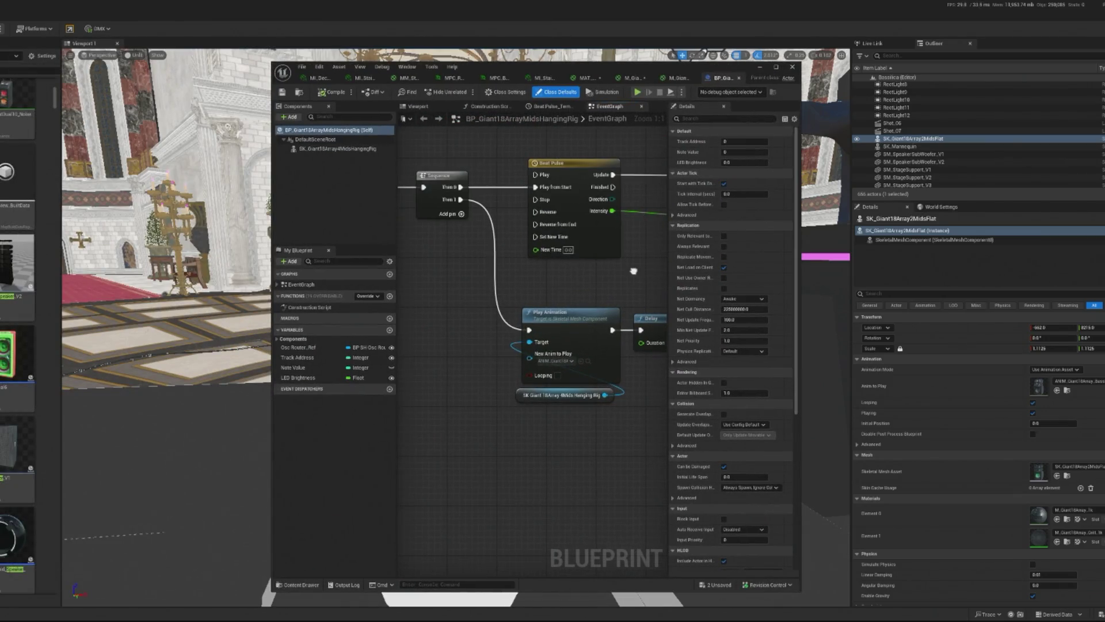
{"action": "scroll", "coordinate": [631, 335], "scroll_direction": "down", "scroll_amount": 1}
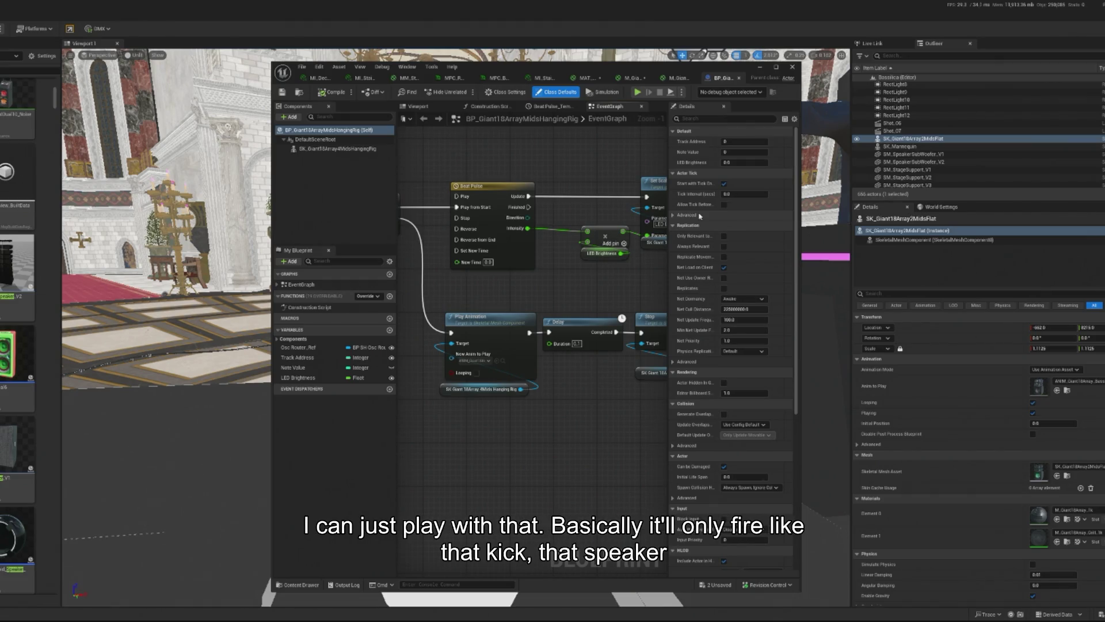
{"action": "left_click_drag", "start_coordinate": [428, 223], "coordinate": [641, 237]}
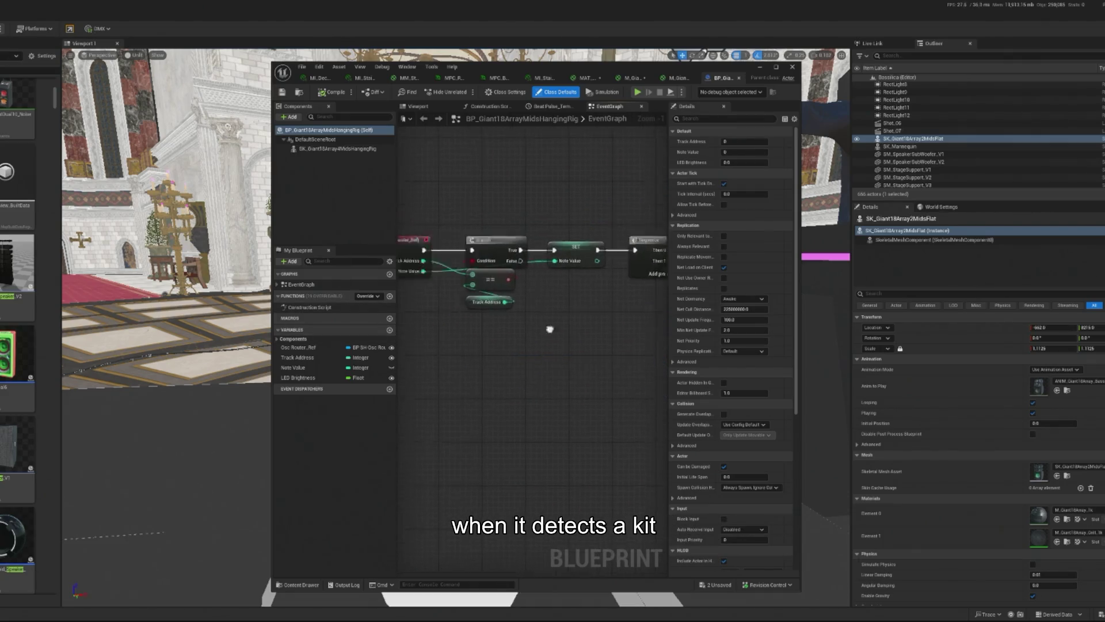